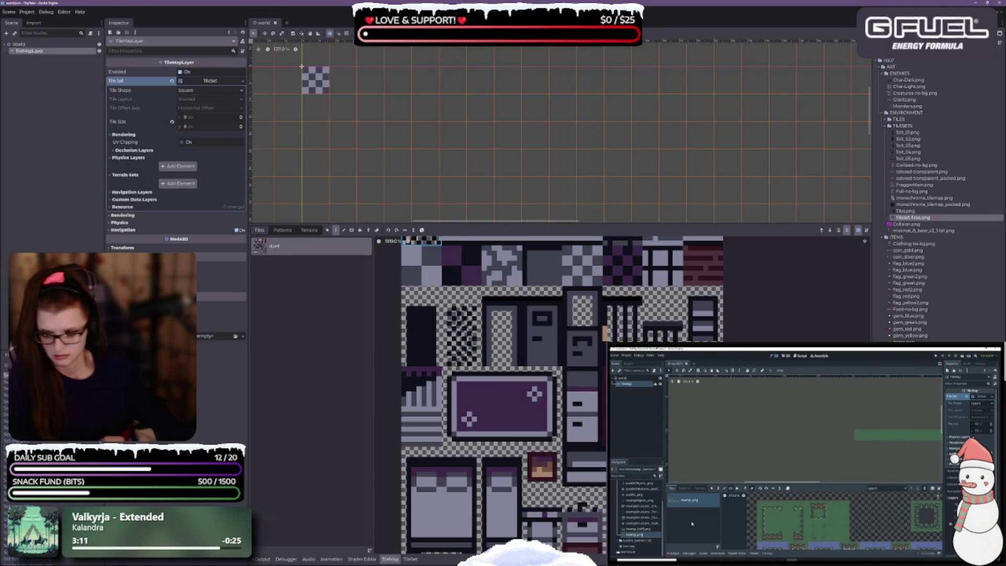
Step: Bring the Aseprite window with the tileset sprite sheet to the front
key(alt+Tab)
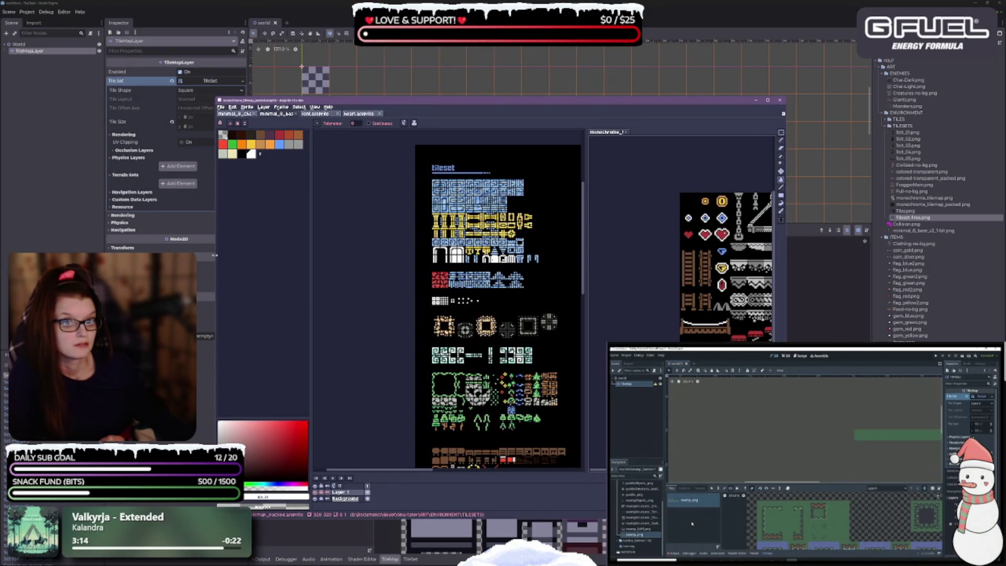
Step: Widen the Aseprite window leftward to show more of the sprites
drag(216, 256, 112, 256)
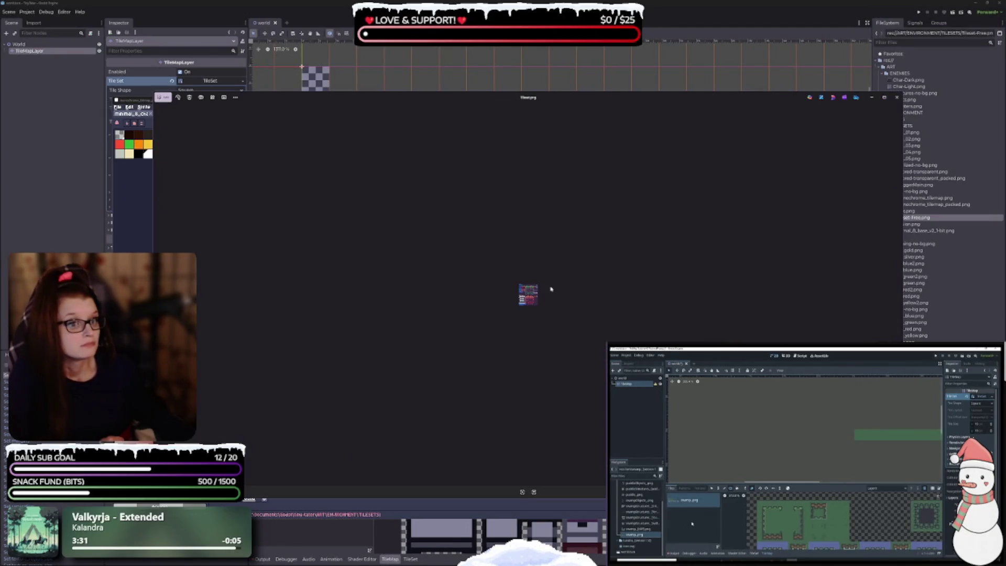
Step: Zoom into Tileset.png, then close it and the asset sheet preview
scroll(532, 307, up, 3)
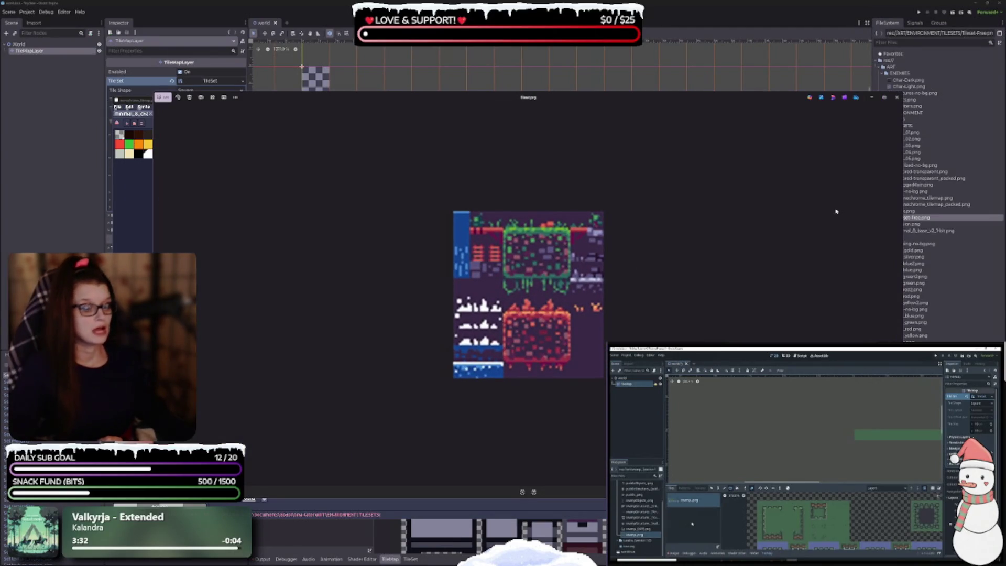
click(897, 97)
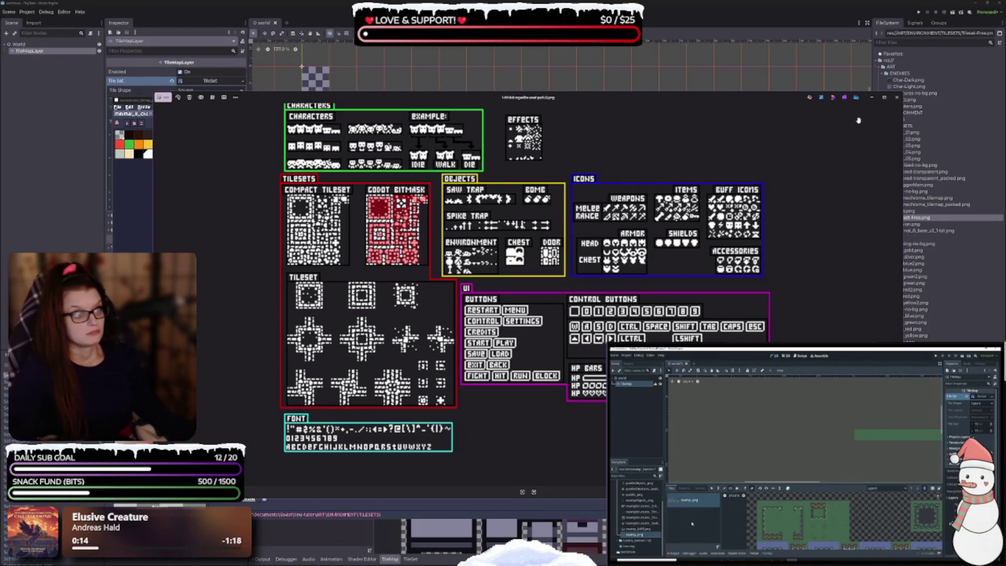
click(897, 97)
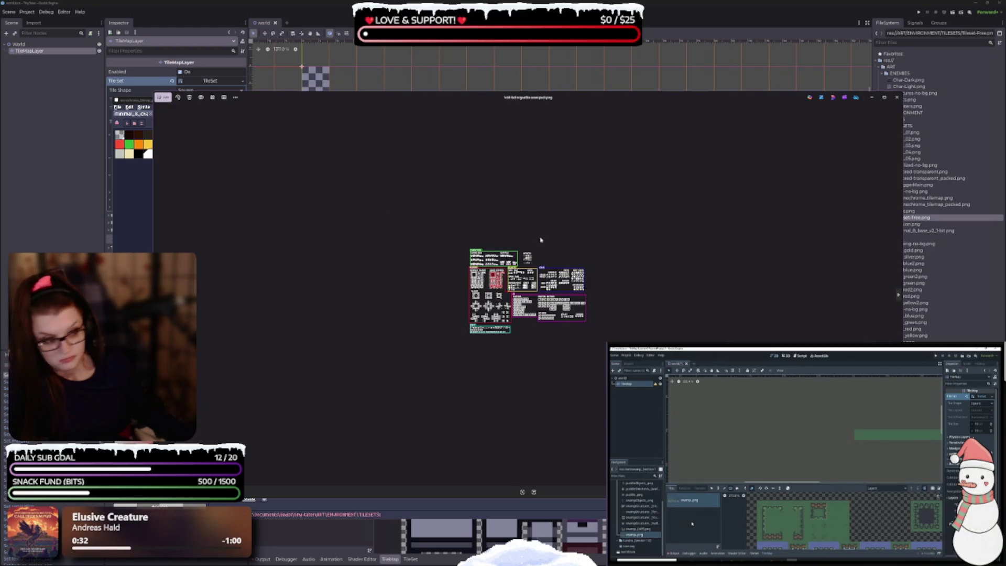
Step: Browse Tileset-Free.png and Char-Light.png in Photos, then close the viewer
click(897, 97)
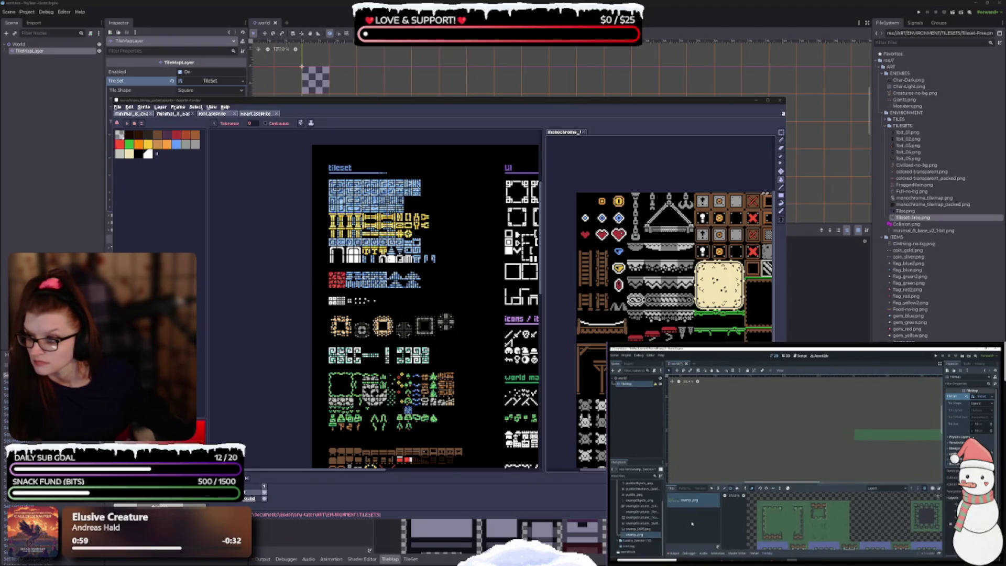
scroll(426, 350, down, 5)
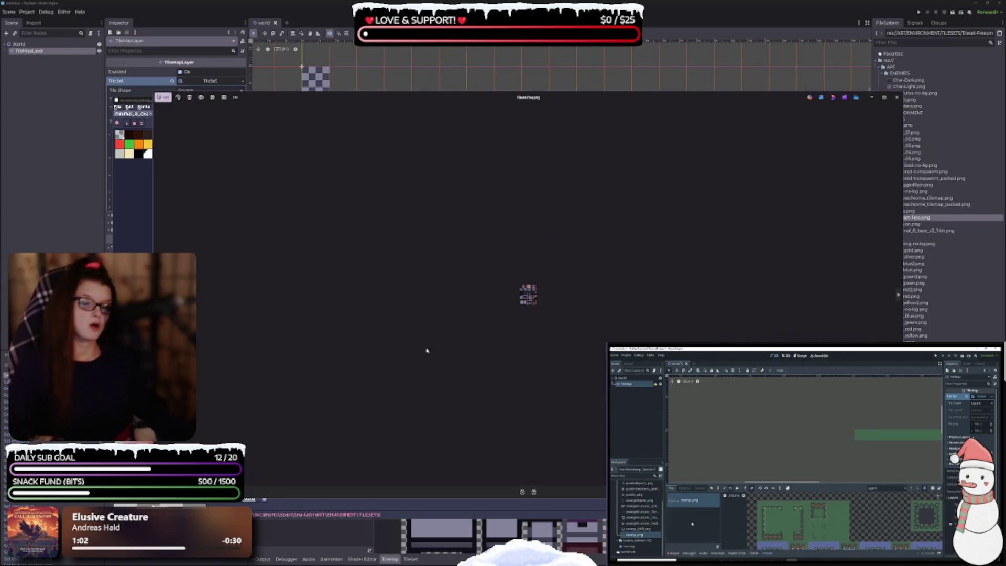
scroll(461, 322, up, 5)
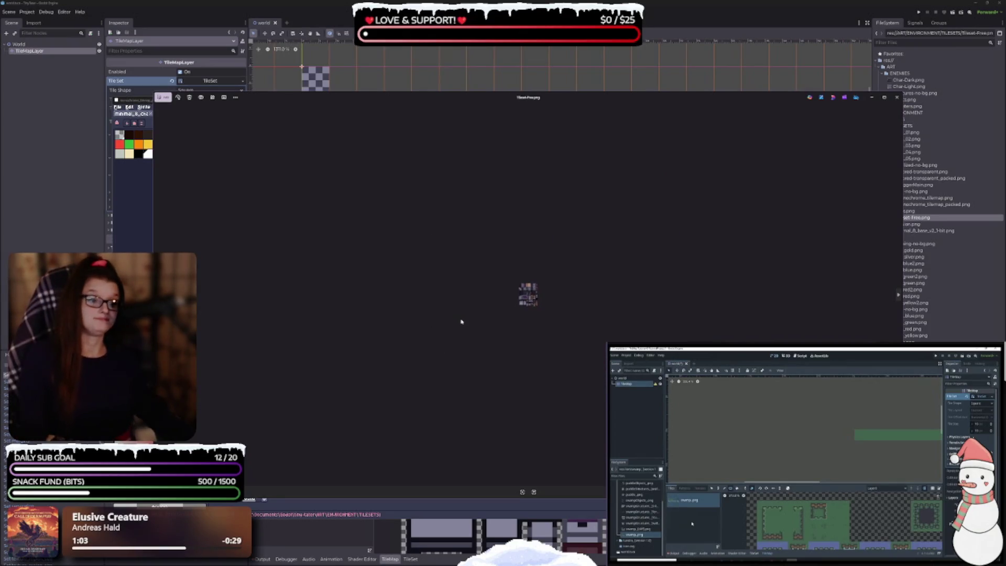
click(898, 297)
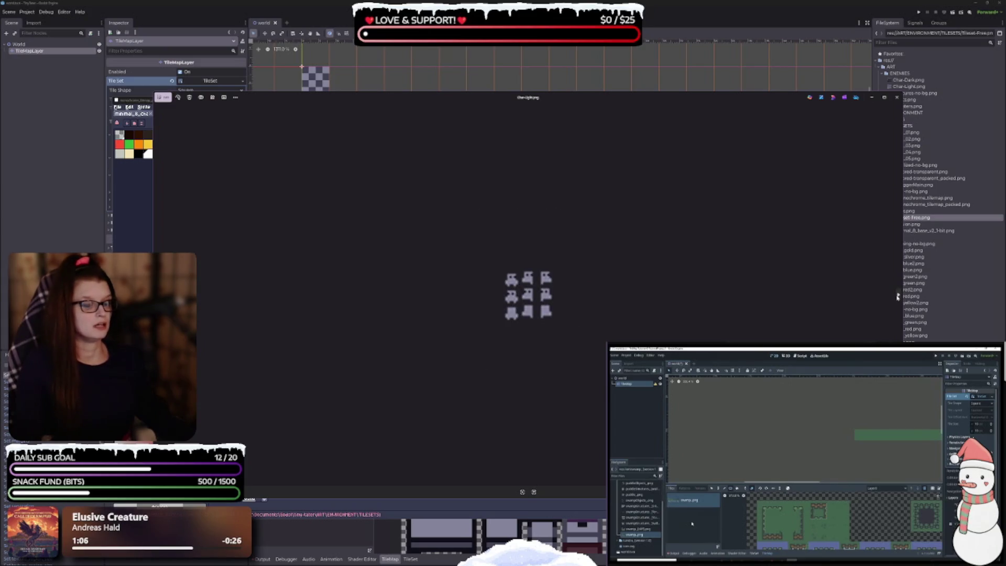
click(897, 97)
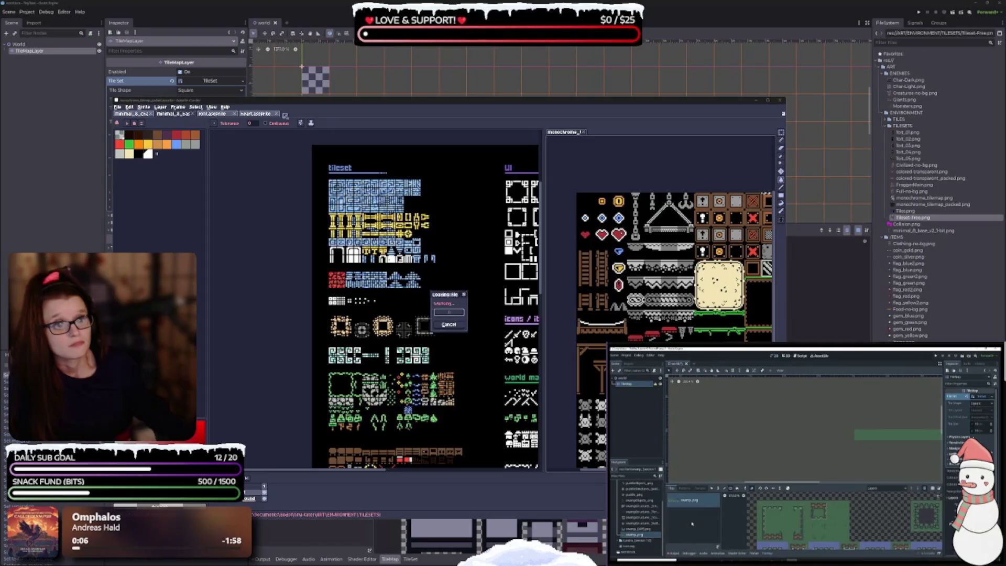
Step: Zoom in and out on the top-down_jungle sprite in Aseprite
scroll(383, 284, up, 4)
scroll(485, 325, down, 3)
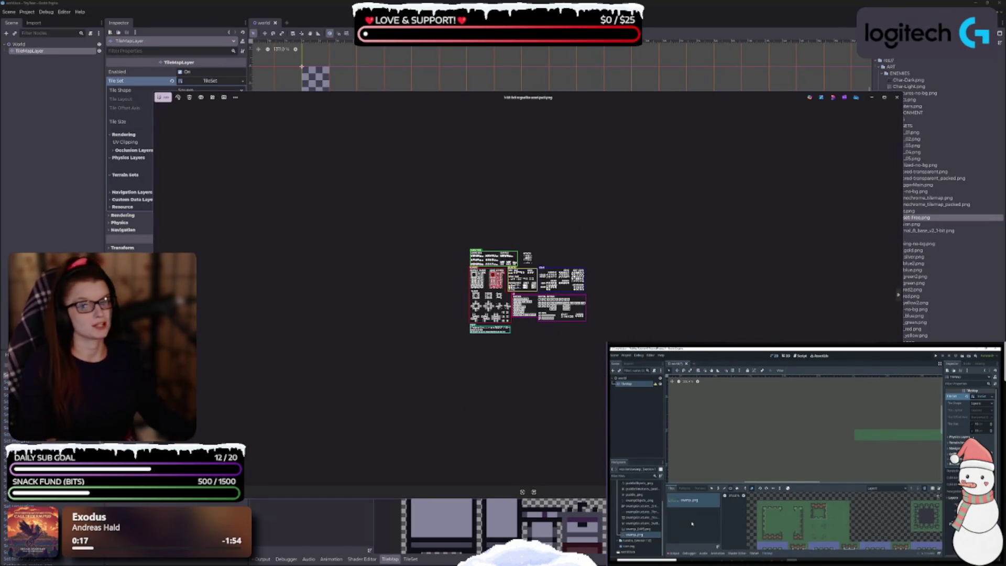
Step: Close the asset sheet and car.png previews to return to Godot
click(897, 98)
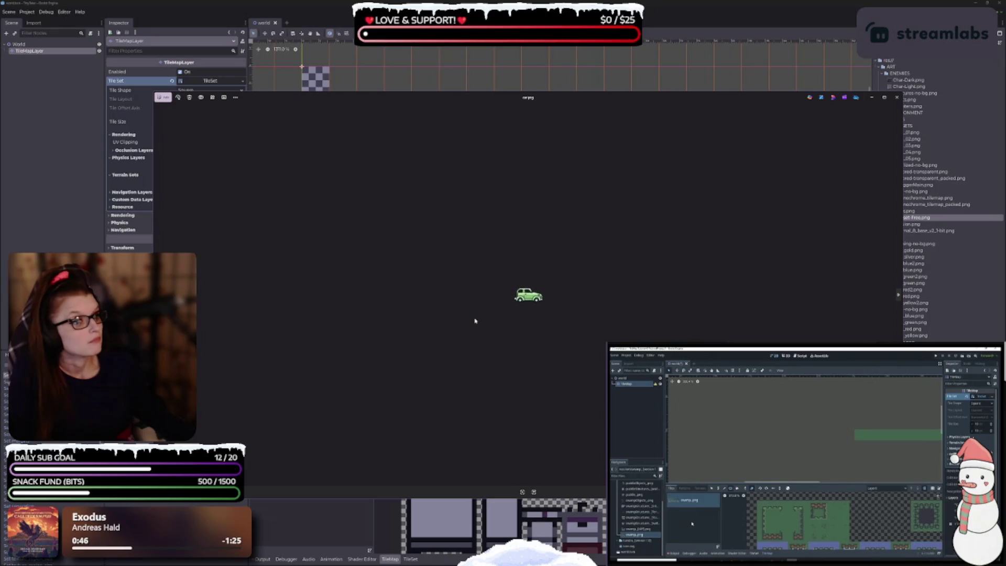
click(897, 97)
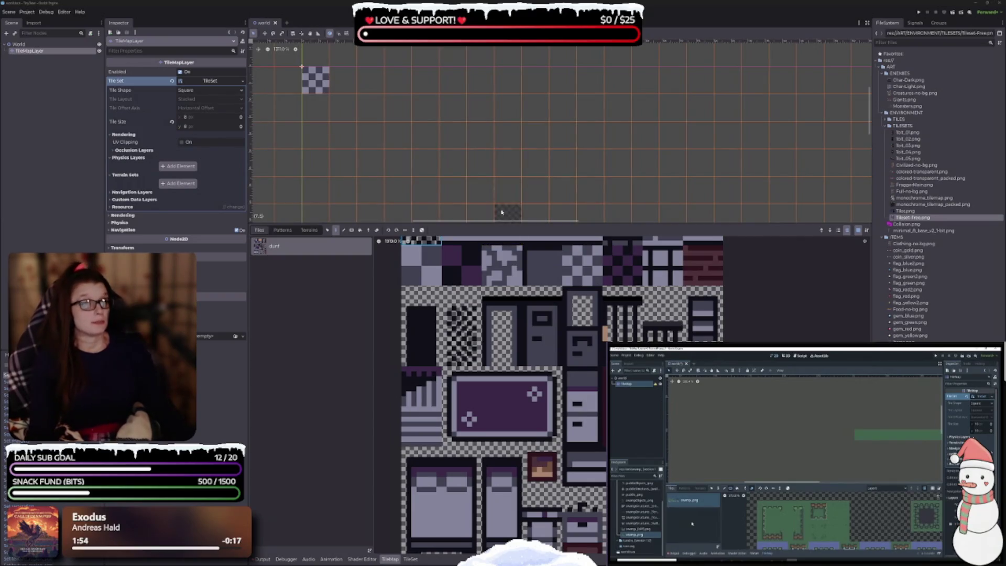
Step: Enlarge the tile panel, erase the checker tile from the map, and switch to the TileSet editor
drag(485, 224, 485, 150)
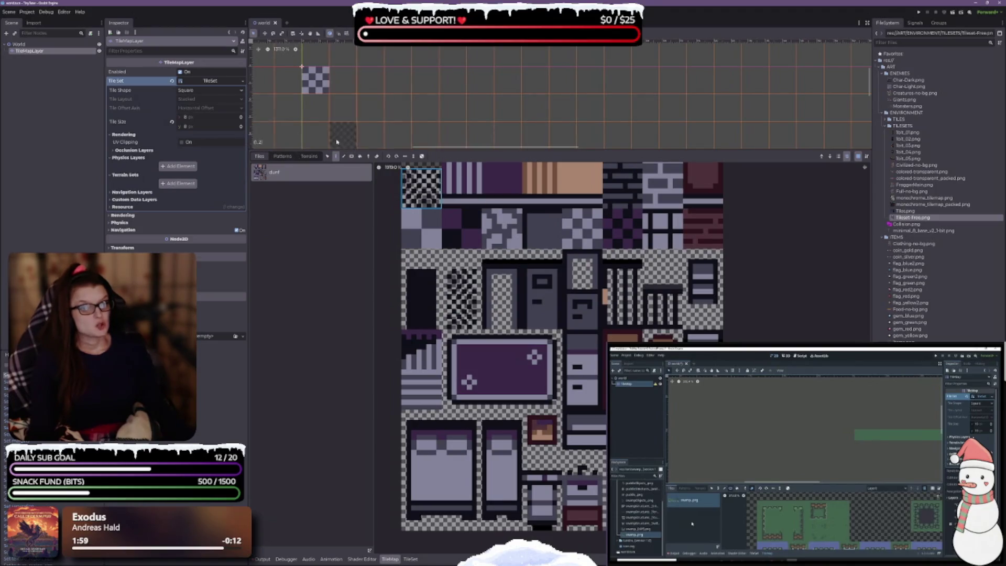
right_click(311, 87)
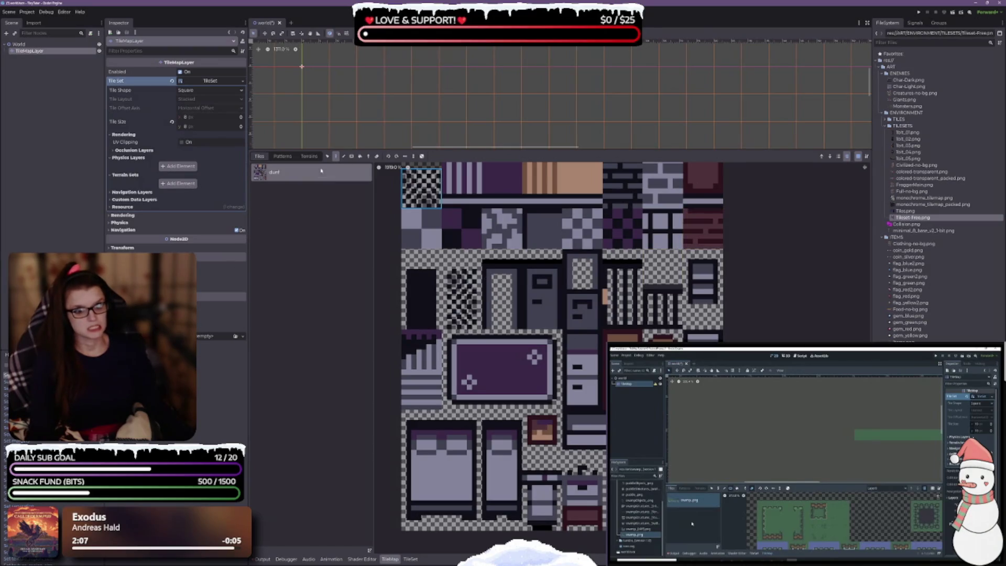
click(410, 559)
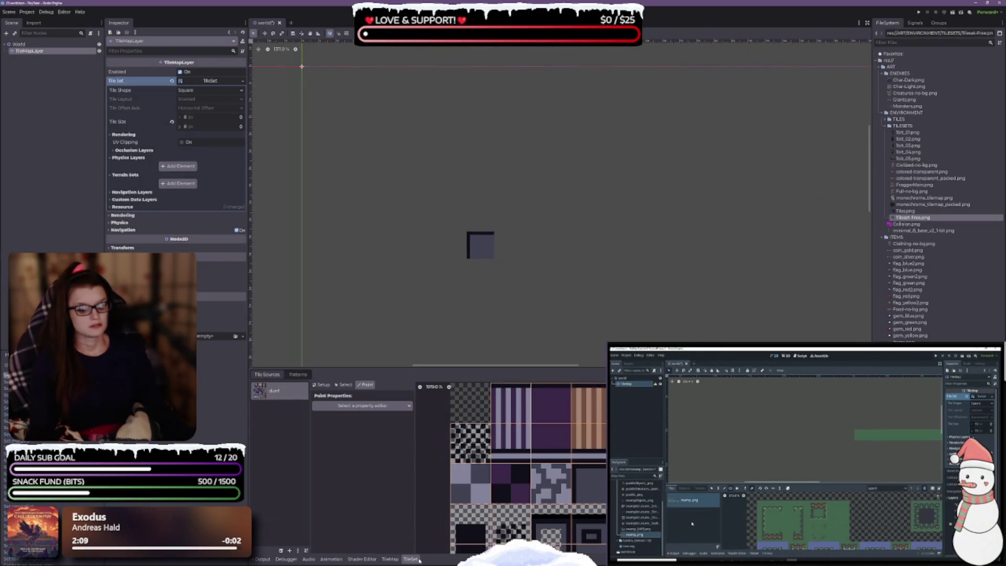
Step: Show the atlas source's Setup properties and check its Texture options without changes
click(343, 385)
click(321, 385)
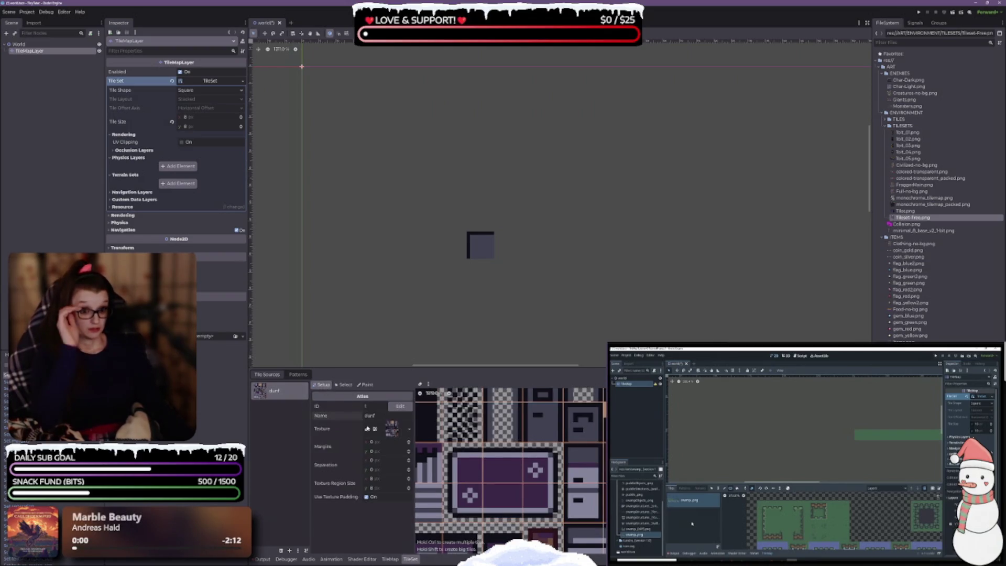
click(409, 430)
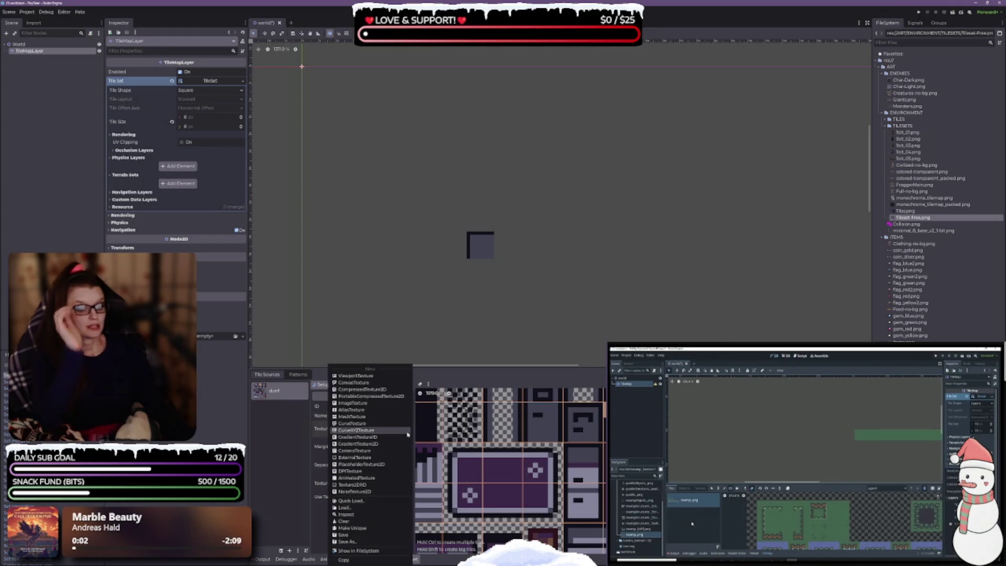
click(497, 328)
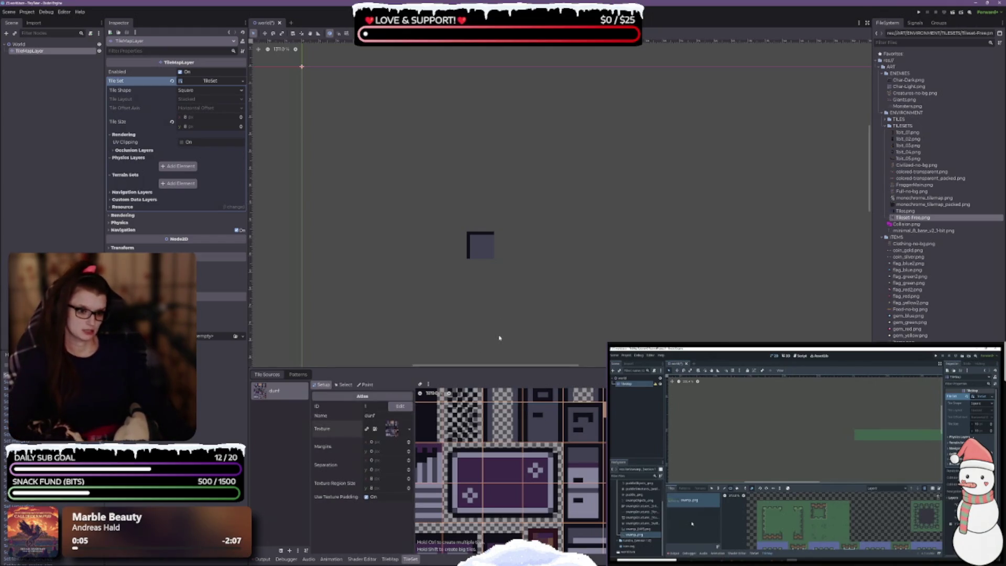
Step: Give the TileSet panel more room and select Civilized-no-bg.png in the FileSystem
drag(492, 363, 492, 325)
right_click(478, 252)
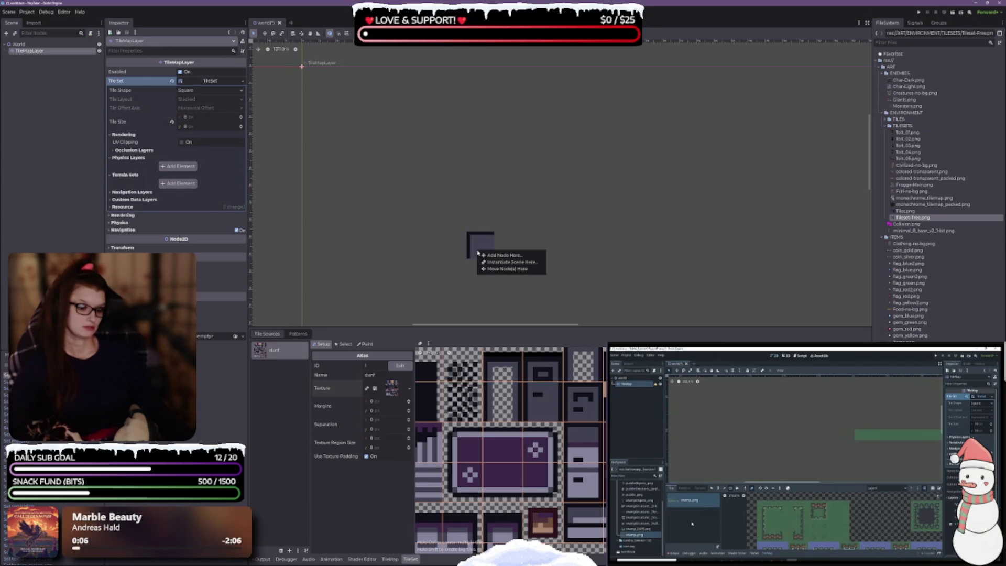
click(513, 395)
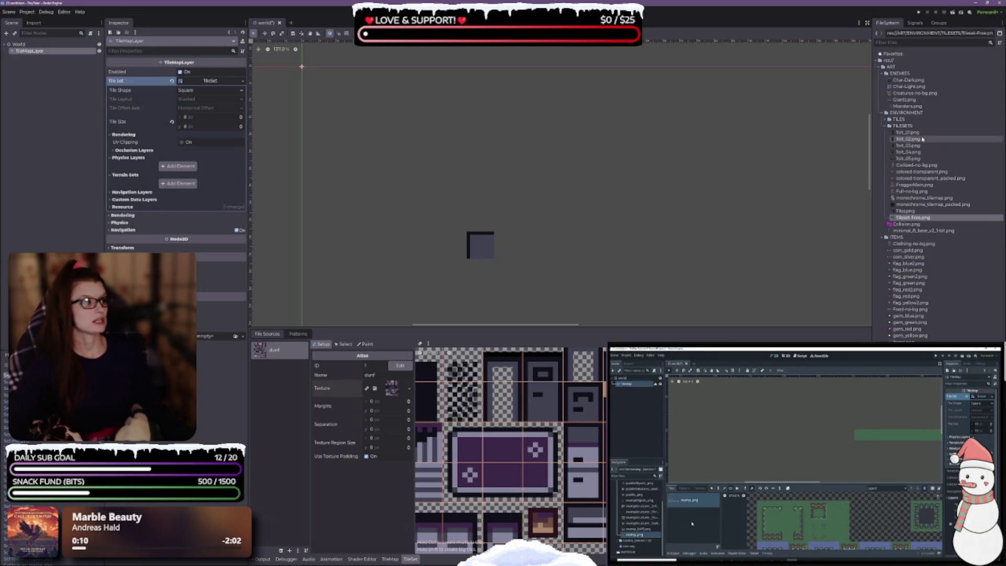
click(915, 165)
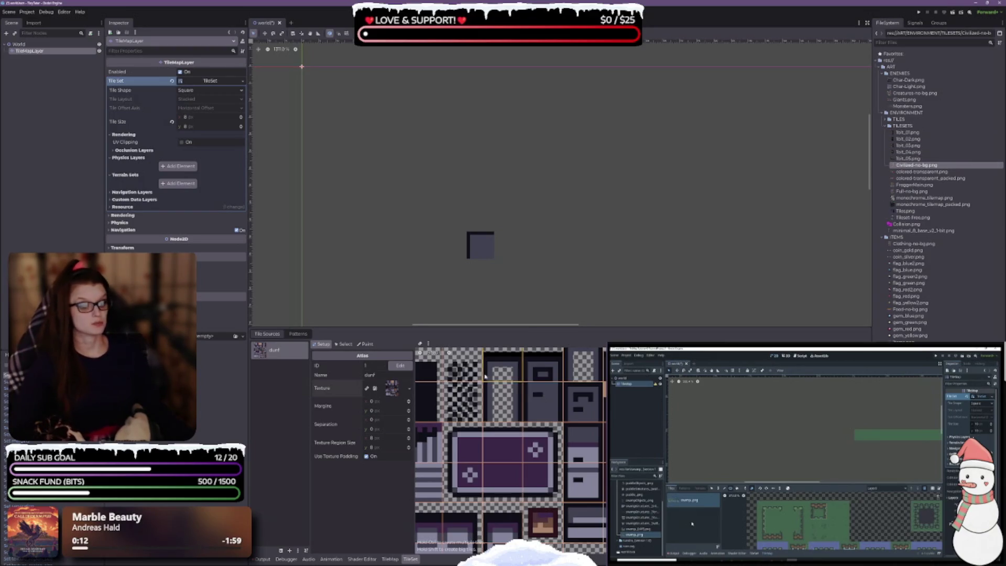
Step: Set Civilized-no-bg.png as the atlas texture, auto-create its tiles, and enlarge the atlas panel
mouse_move(915, 165)
mouse_down()
mouse_move(902, 193)
mouse_move(456, 411)
mouse_move(394, 389)
mouse_up()
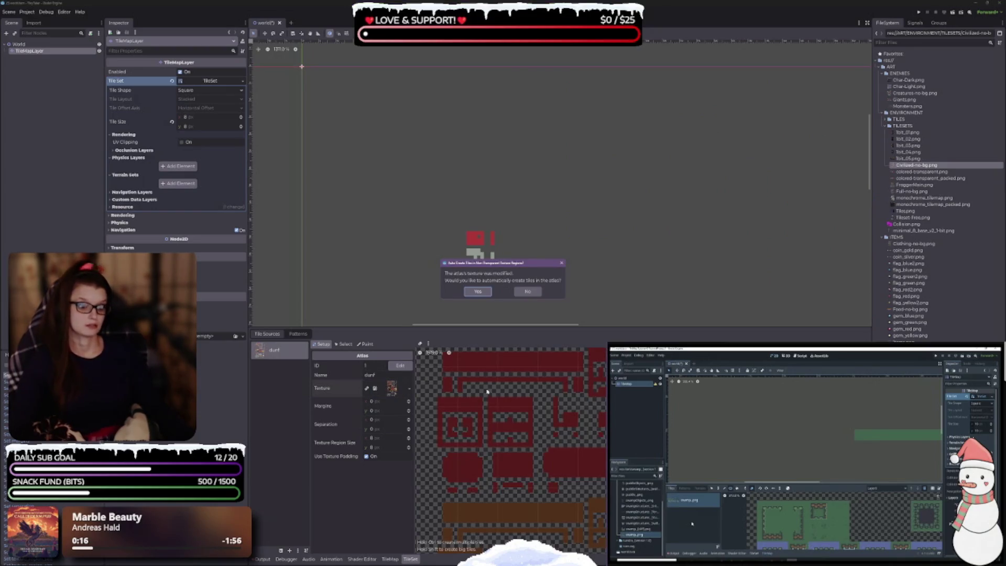
click(478, 291)
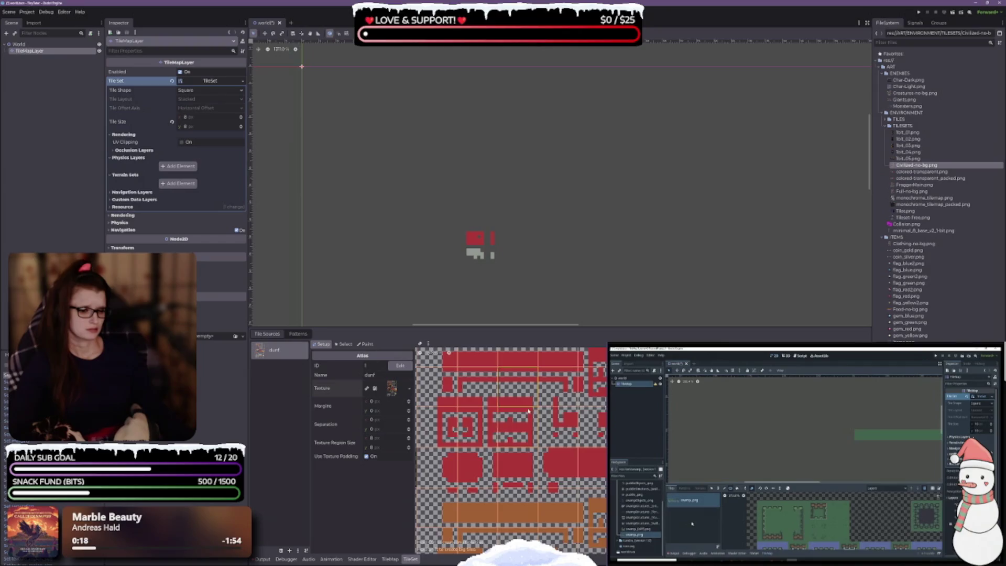
scroll(528, 411, down, 5)
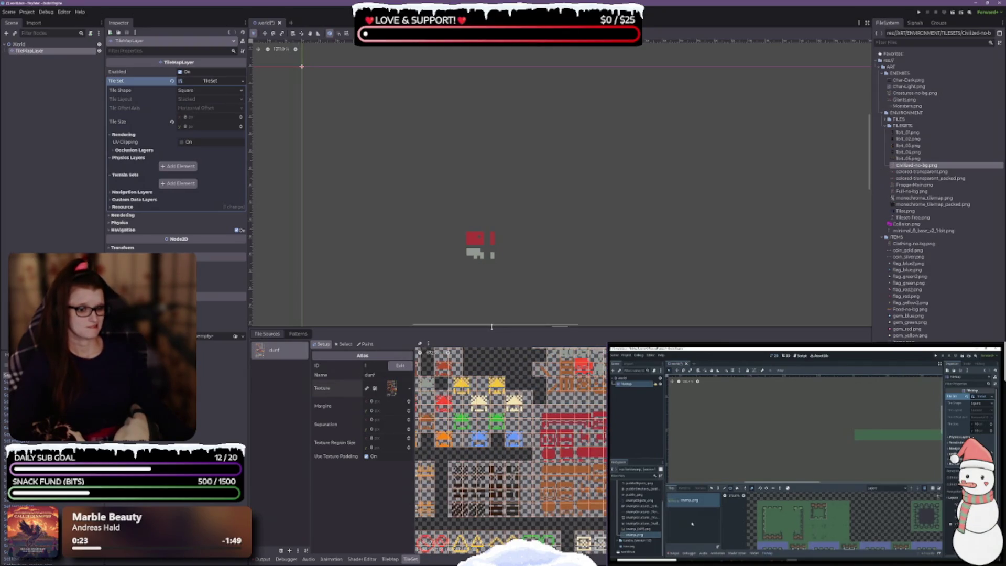
drag(492, 333, 452, 118)
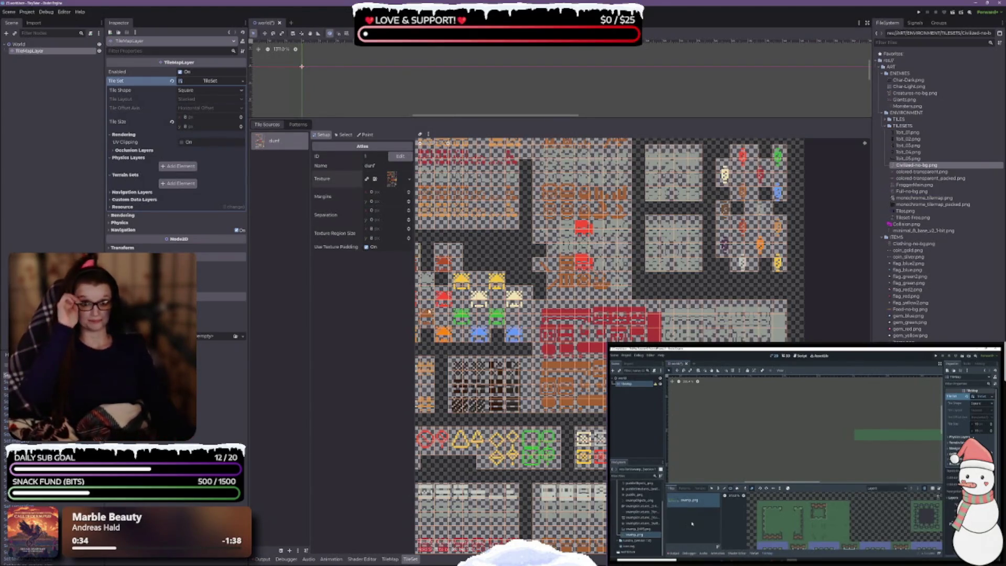
Step: Remove the tiles in fully transparent texture regions from the Civilized-no-bg atlas
scroll(486, 408, left, 5)
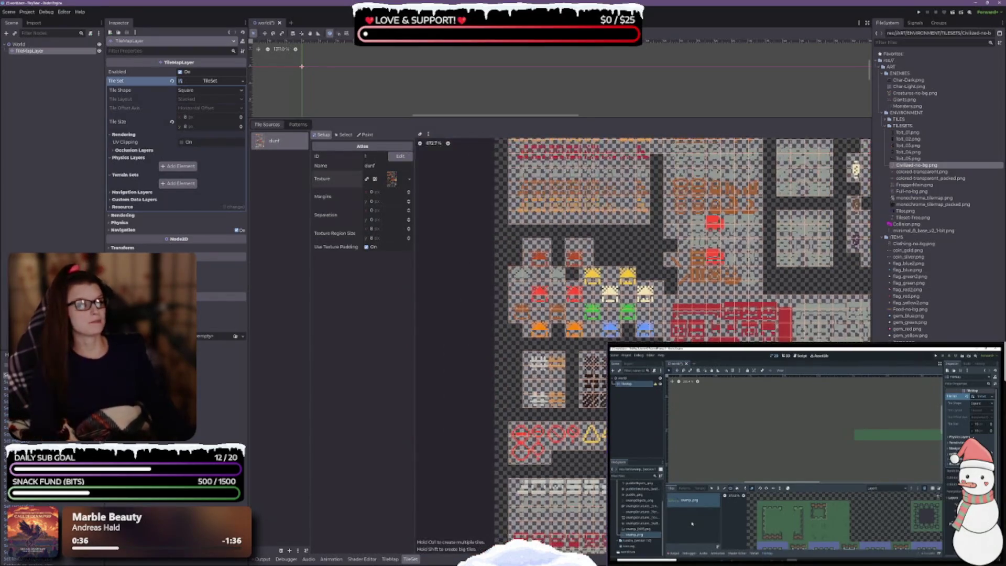
scroll(514, 401, up, 3)
scroll(590, 294, up, 2)
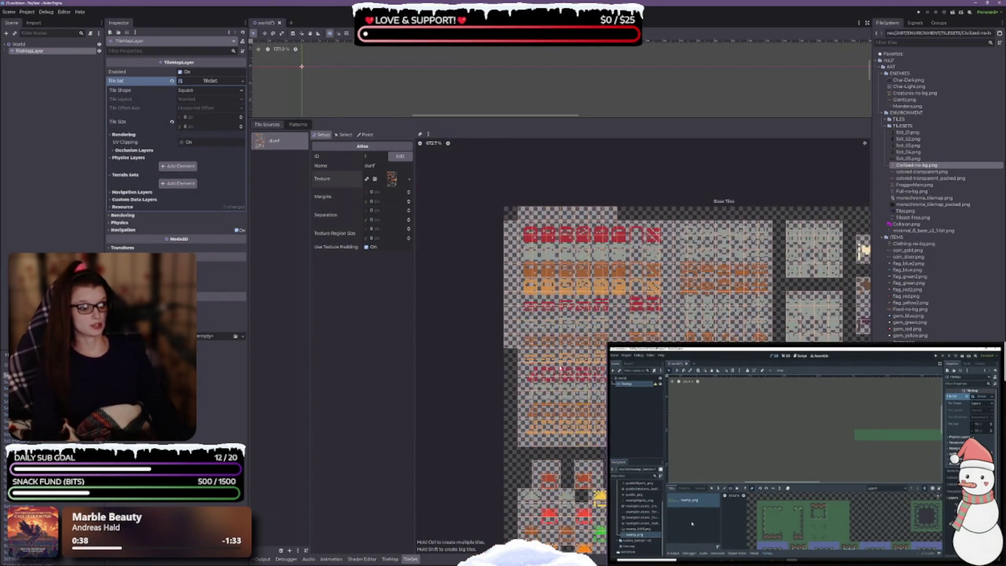
scroll(549, 339, up, 2)
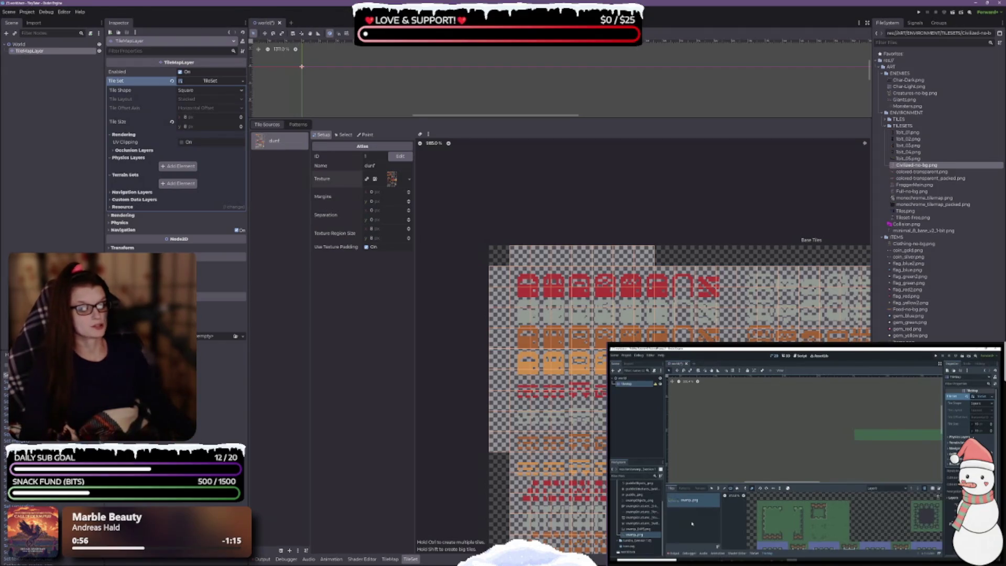
scroll(523, 400, up, 2)
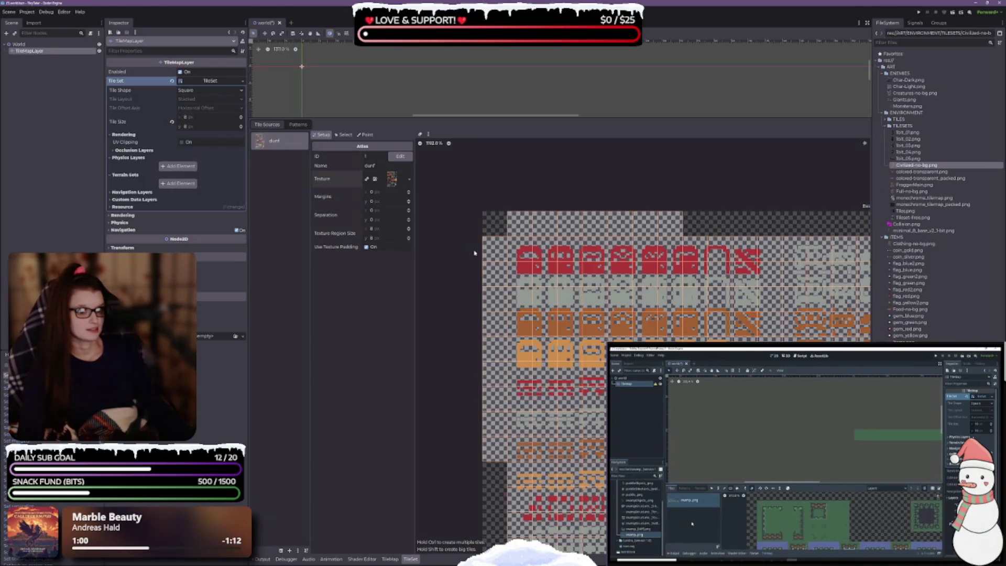
click(428, 135)
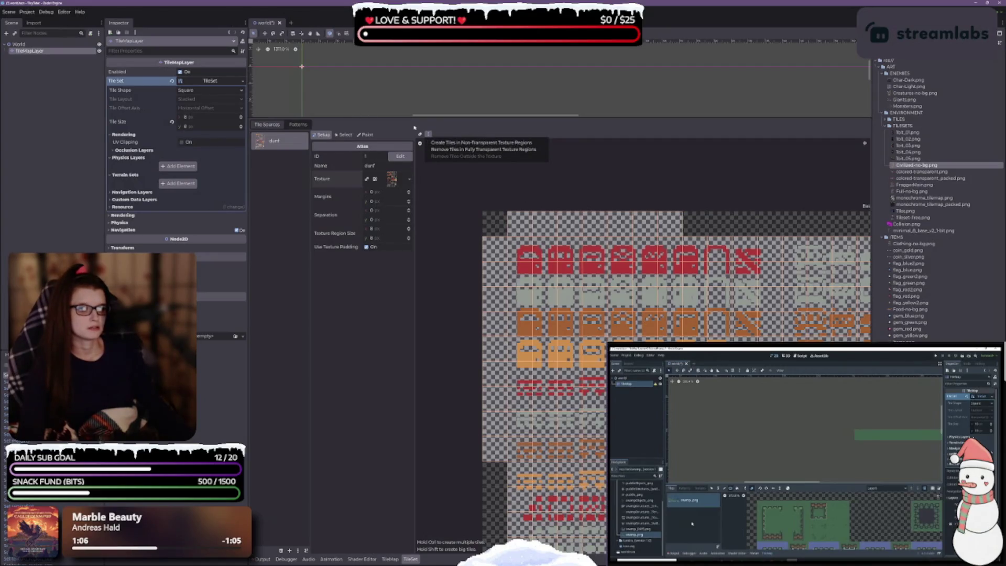
click(462, 150)
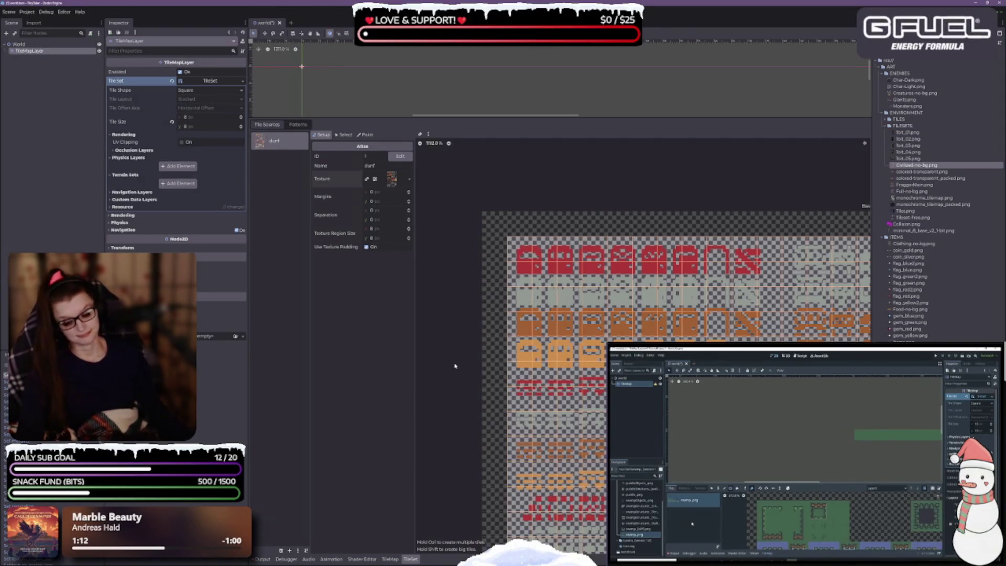
Step: Pan to the top tiles and try 1 px horizontal and vertical tile separation
scroll(472, 398, up, 3)
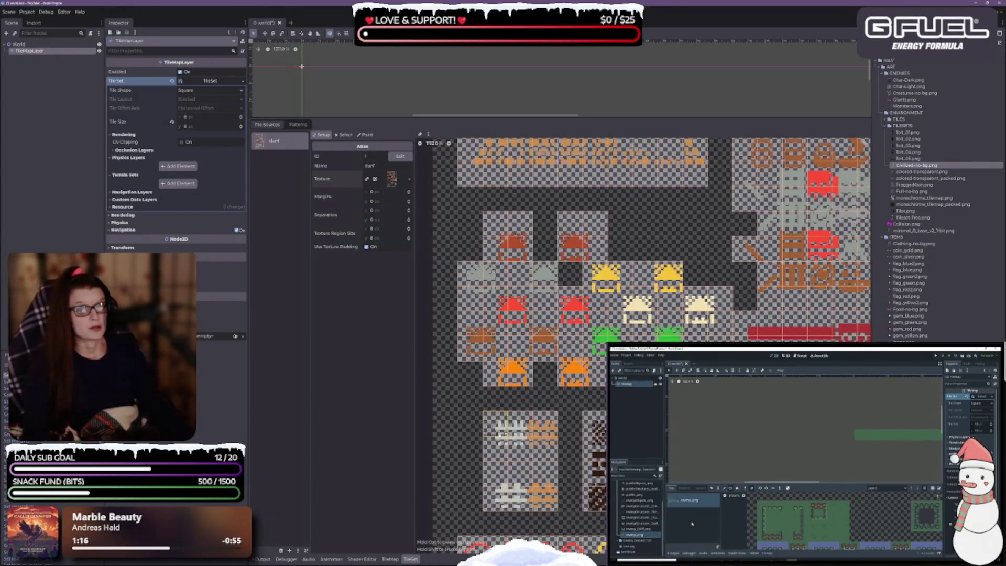
scroll(524, 346, down, 4)
scroll(653, 346, up, 10)
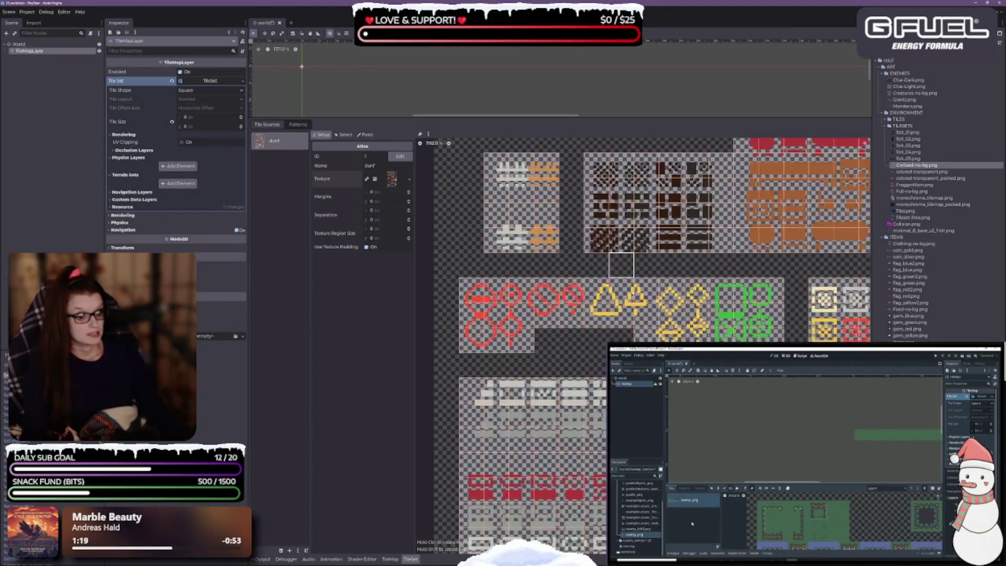
scroll(653, 346, up, 3)
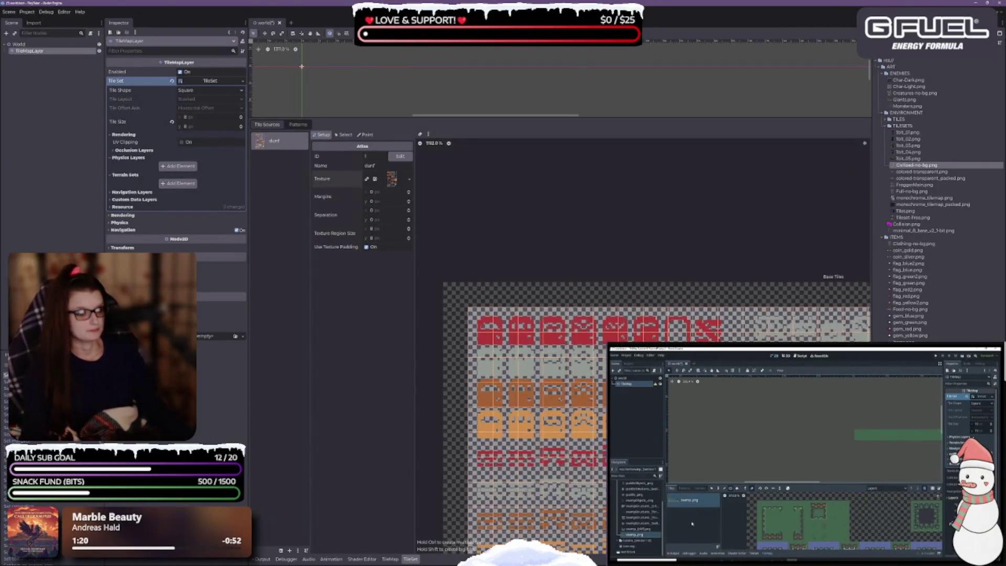
scroll(488, 330, up, 2)
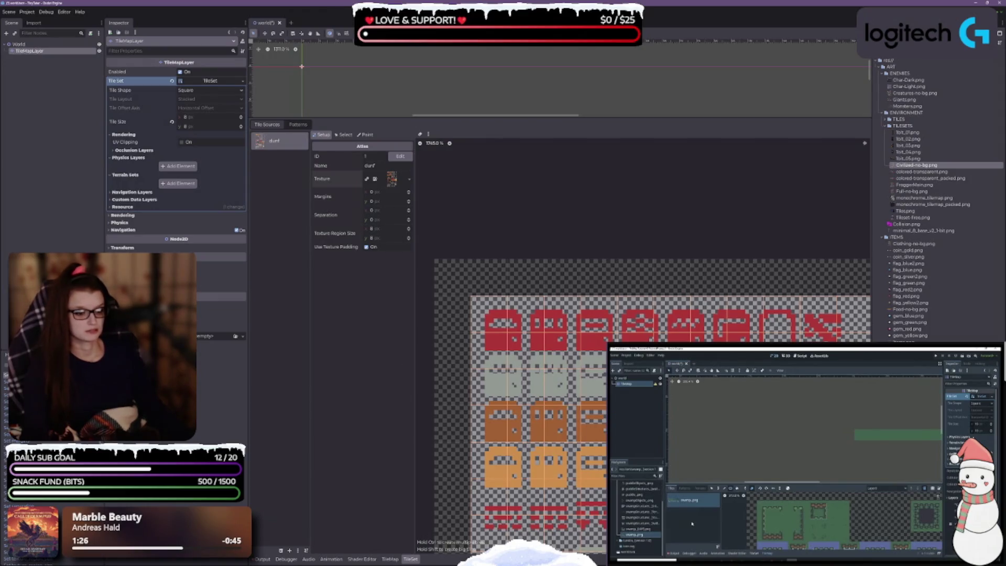
drag(728, 391, 736, 342)
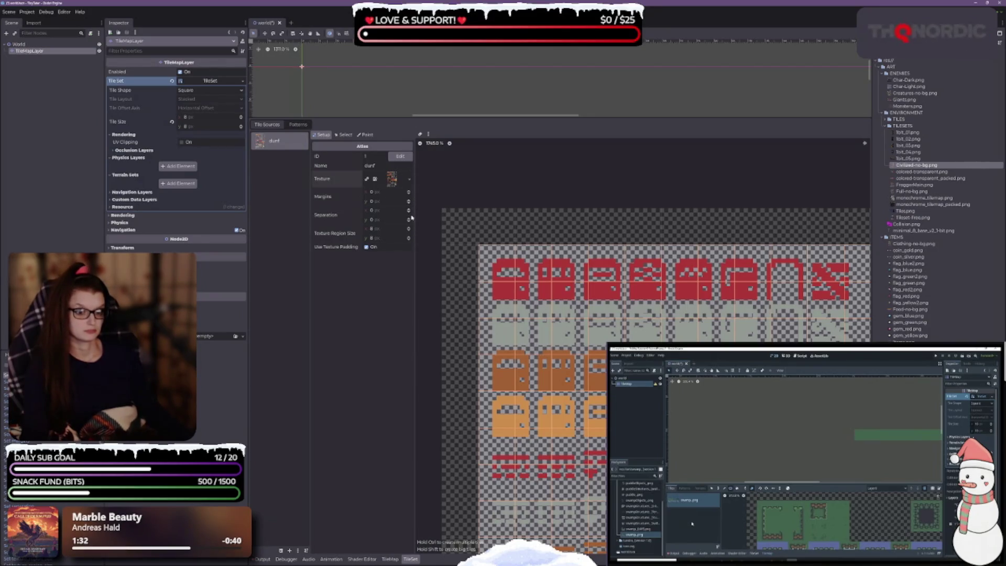
click(409, 210)
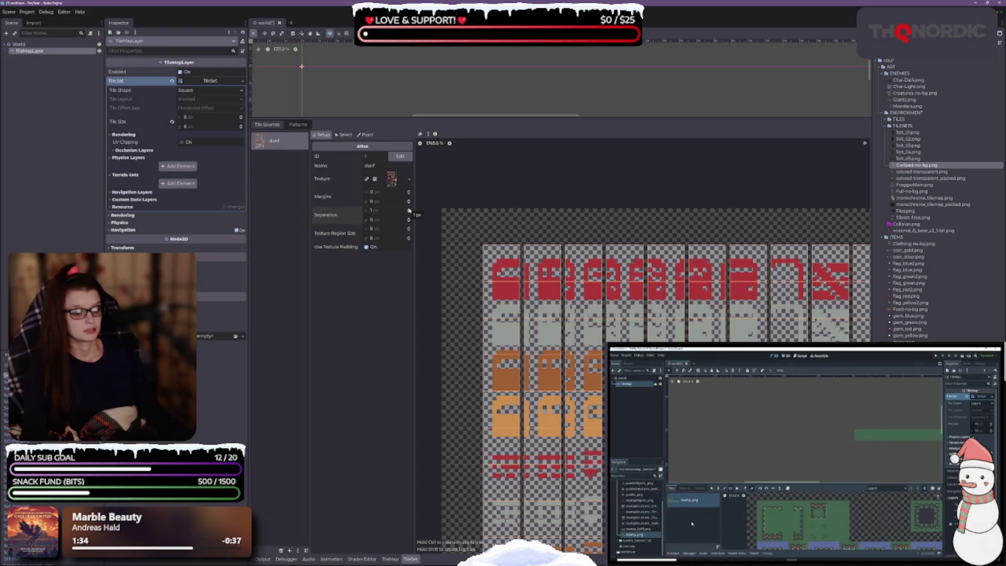
click(409, 211)
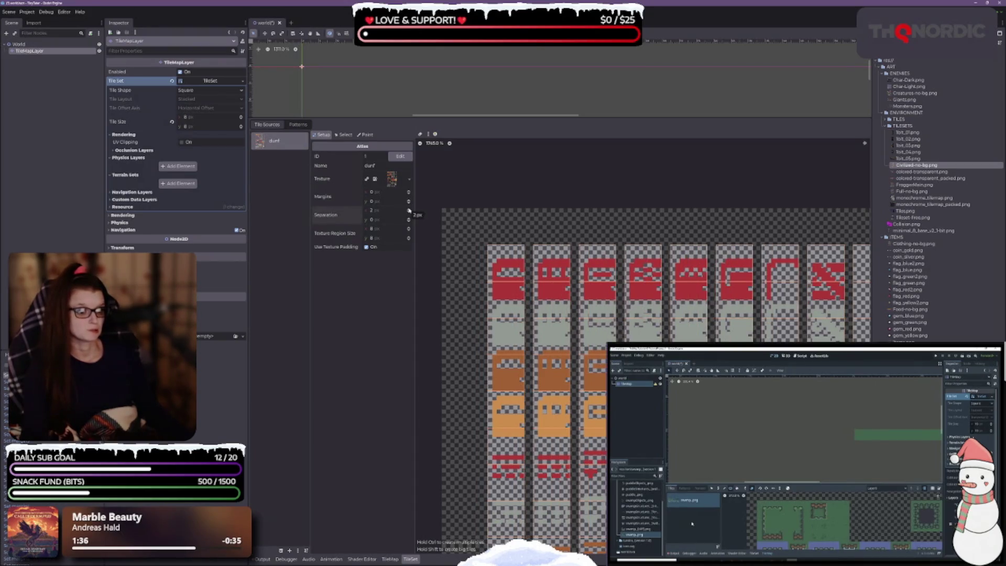
click(409, 214)
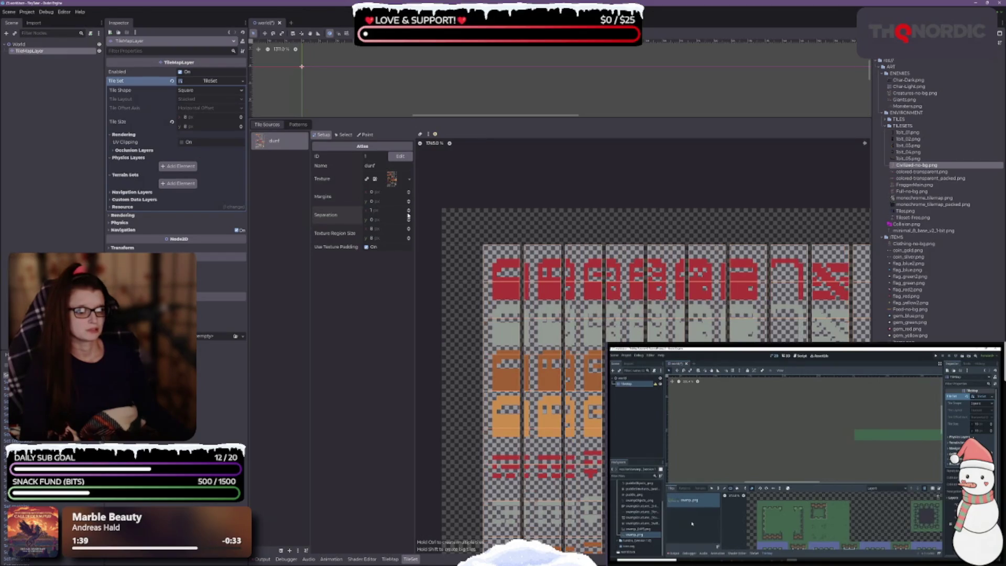
click(409, 219)
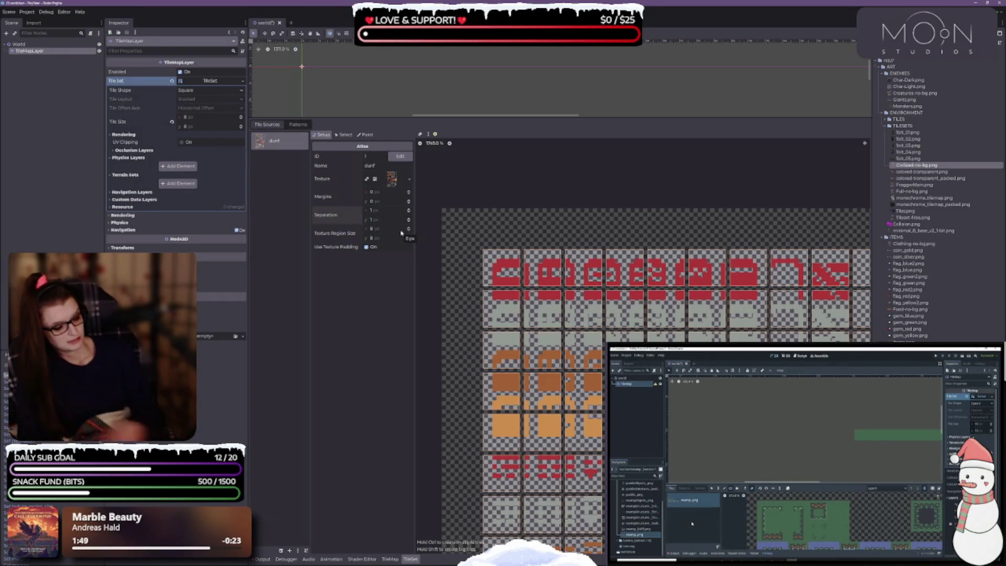
Step: Set atlas margins to 3,3 with 0,0 separation, then save the world scene
click(409, 192)
click(409, 192)
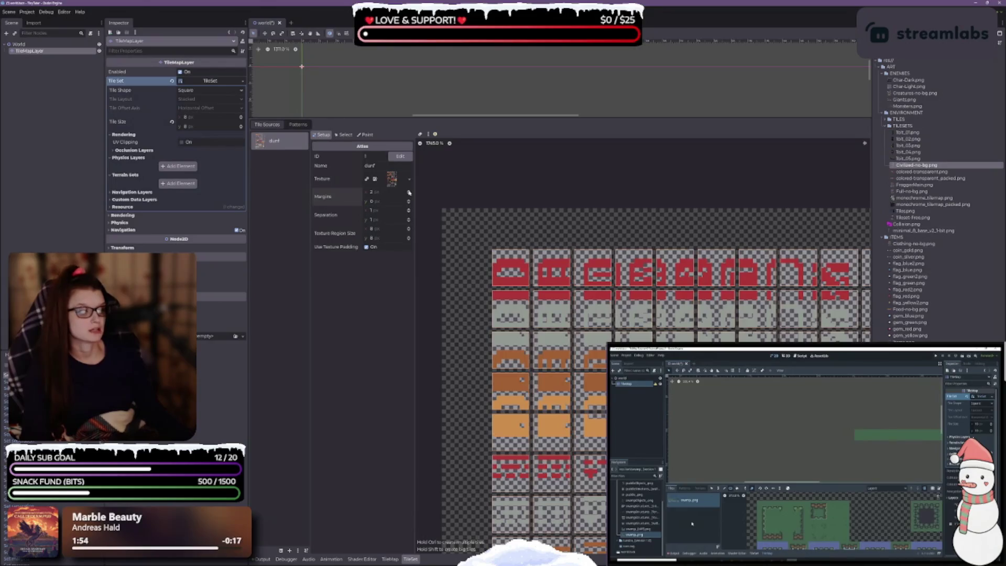
click(410, 202)
click(409, 202)
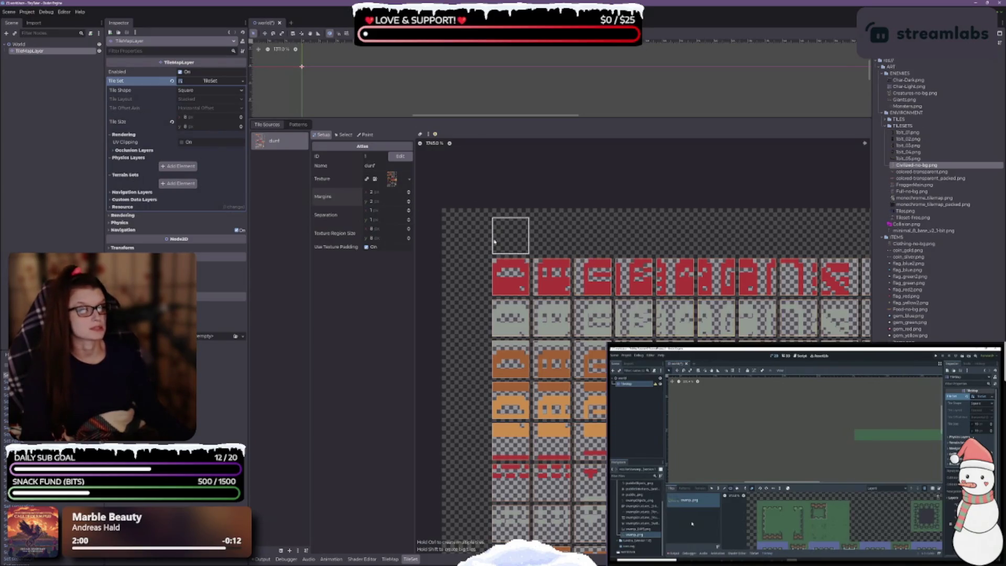
click(410, 221)
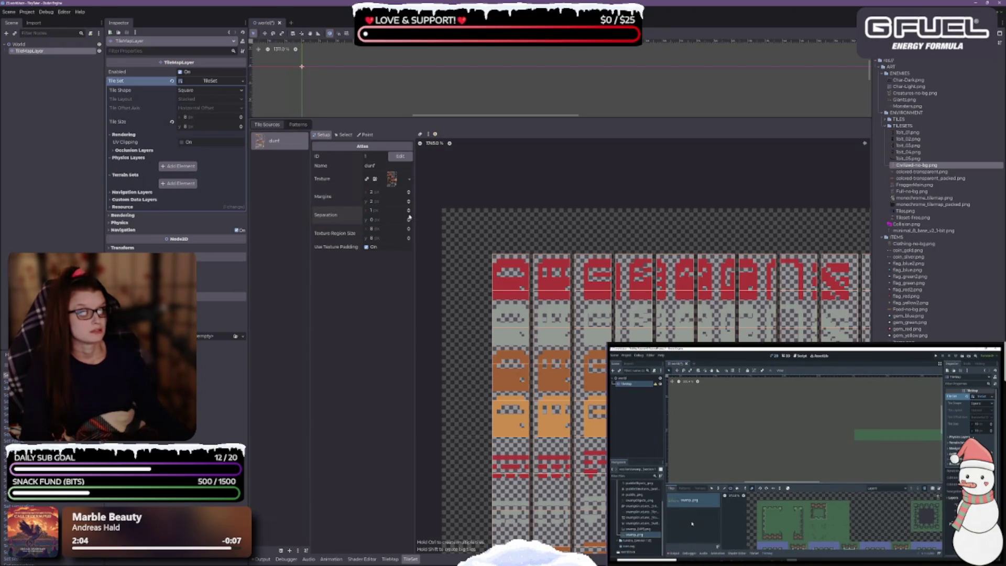
click(409, 212)
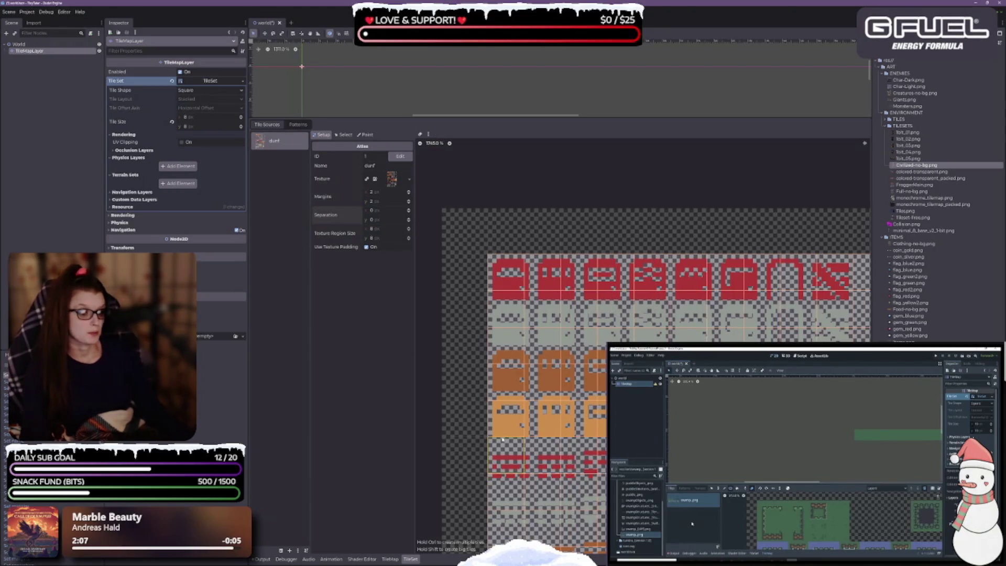
click(409, 192)
click(409, 201)
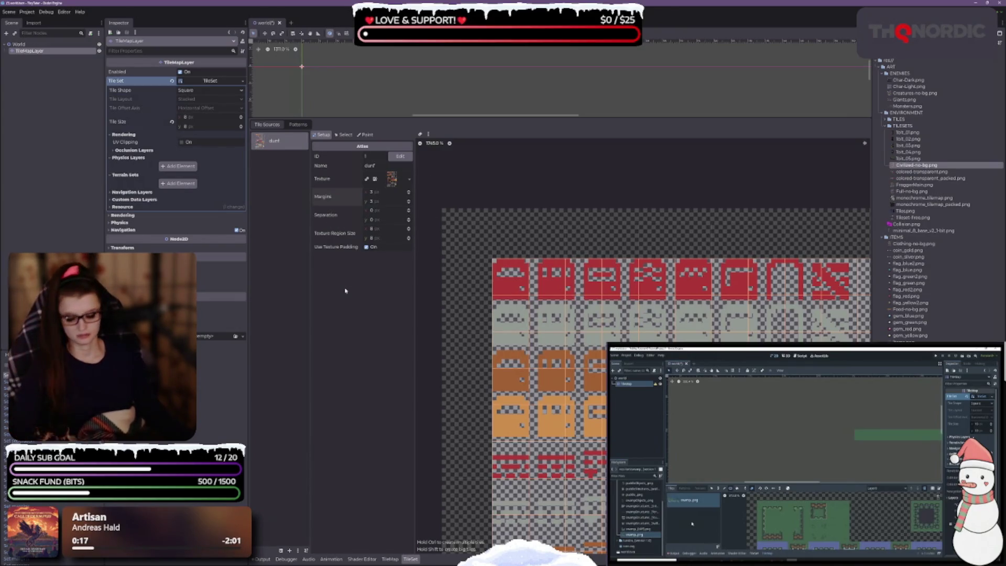
key(ctrl+s)
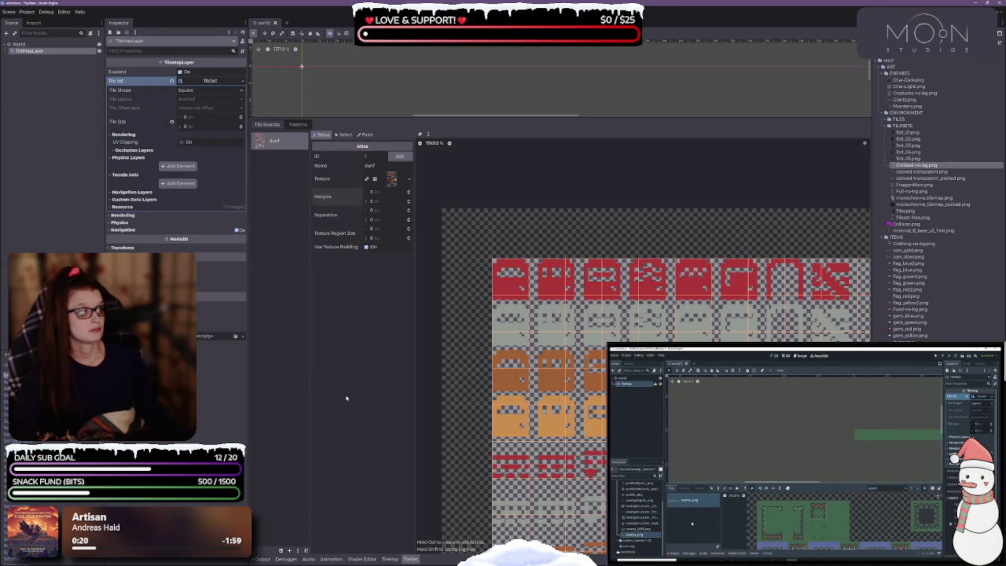
Step: Delete the dunf atlas source from the TileSet's Tile Sources list
click(281, 550)
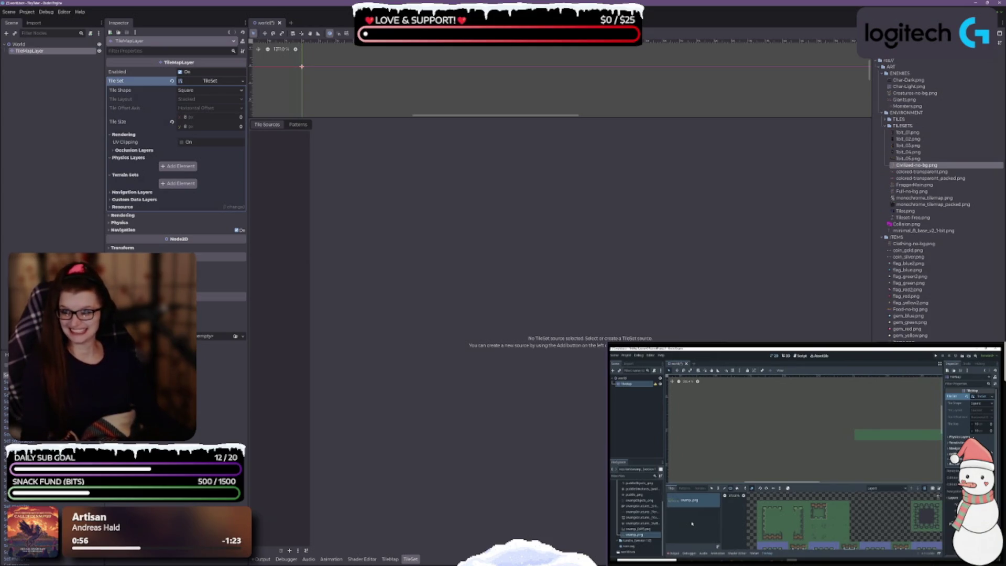
Step: Save the world scene, reopen the empty TileSet editor and select topdown_jungle.png in FileSystem
key(ctrl+s)
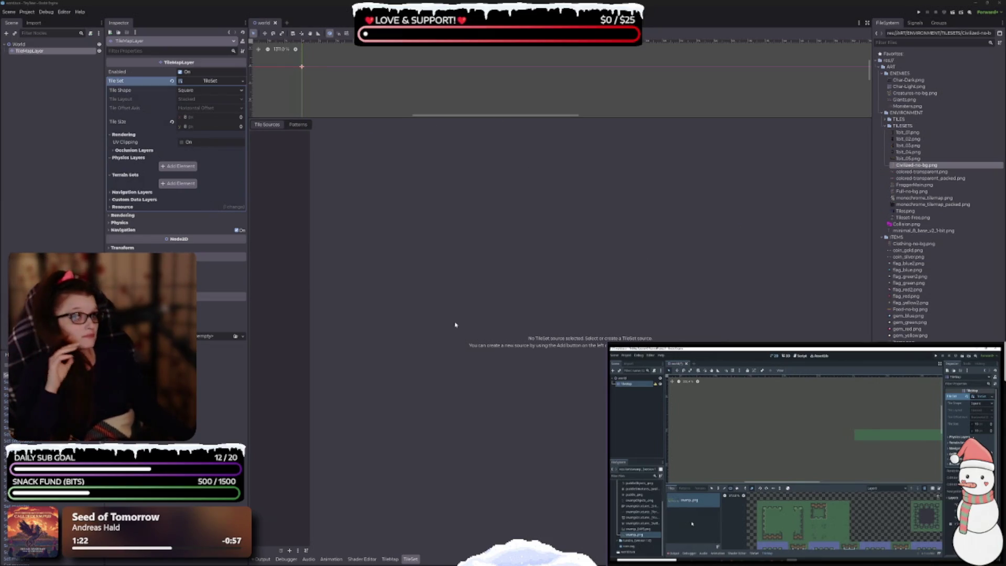
click(207, 80)
click(187, 81)
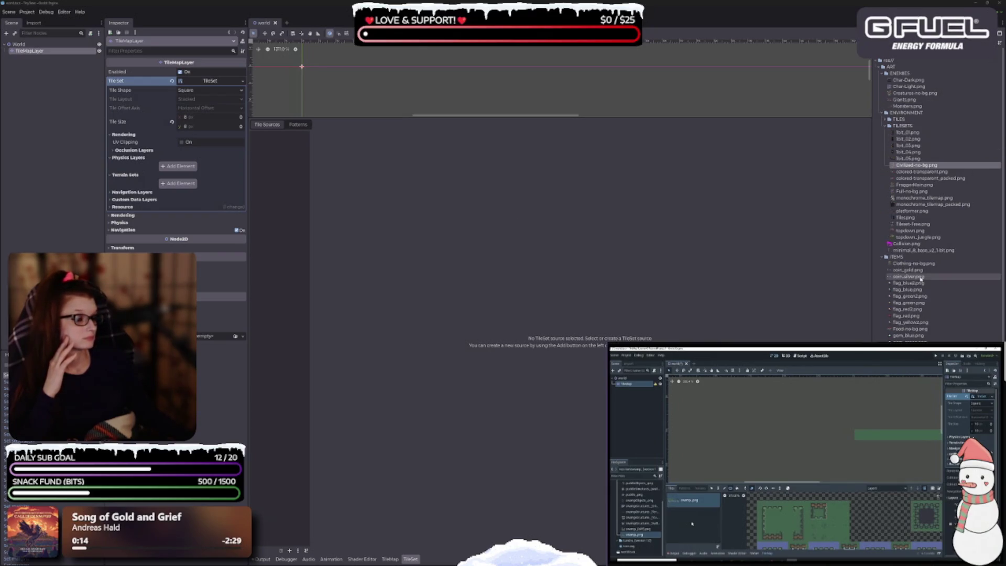
click(921, 239)
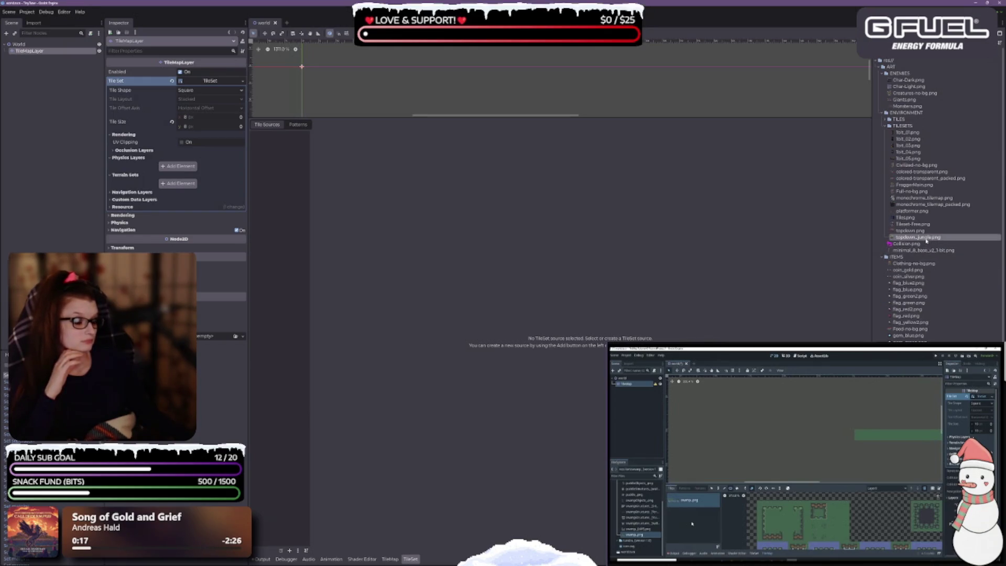
Step: Add topdown_jungle.png as a new atlas source with its tiles auto-created
drag(927, 239, 288, 237)
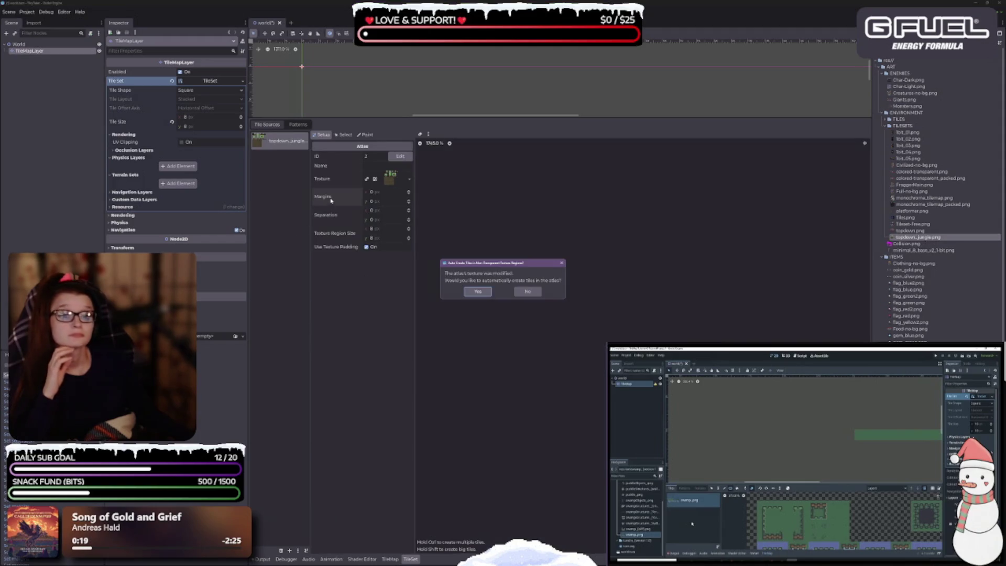
click(489, 292)
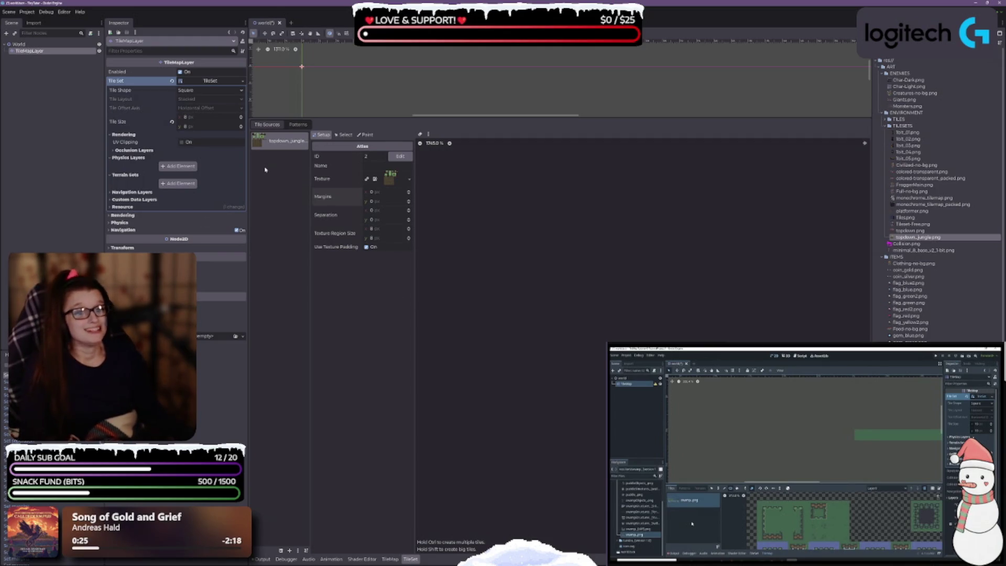
Step: Save the scene, enlarge the TileSet panels and pan the atlas to show the jungle base tiles
key(ctrl+s)
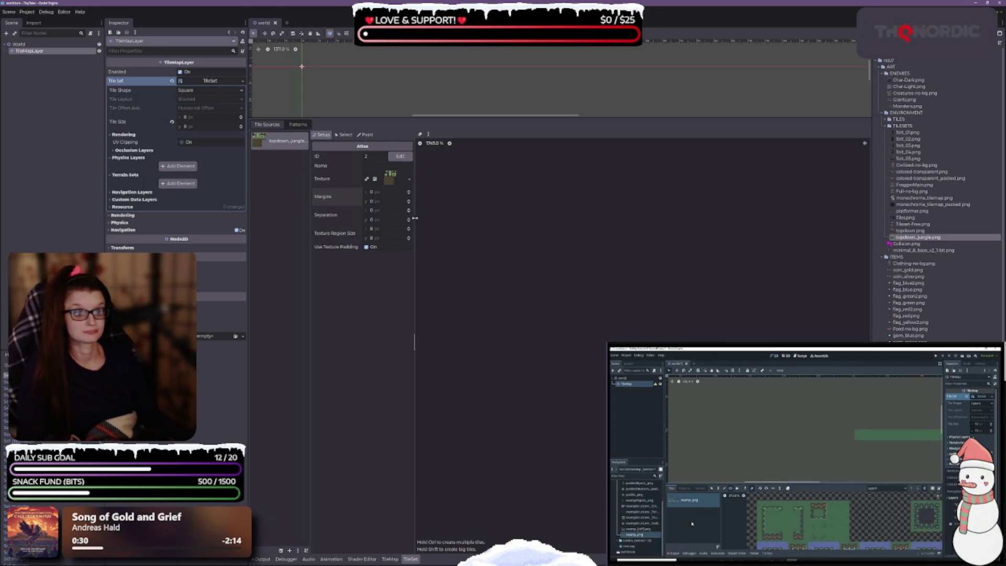
drag(415, 217, 432, 217)
drag(401, 120, 401, 249)
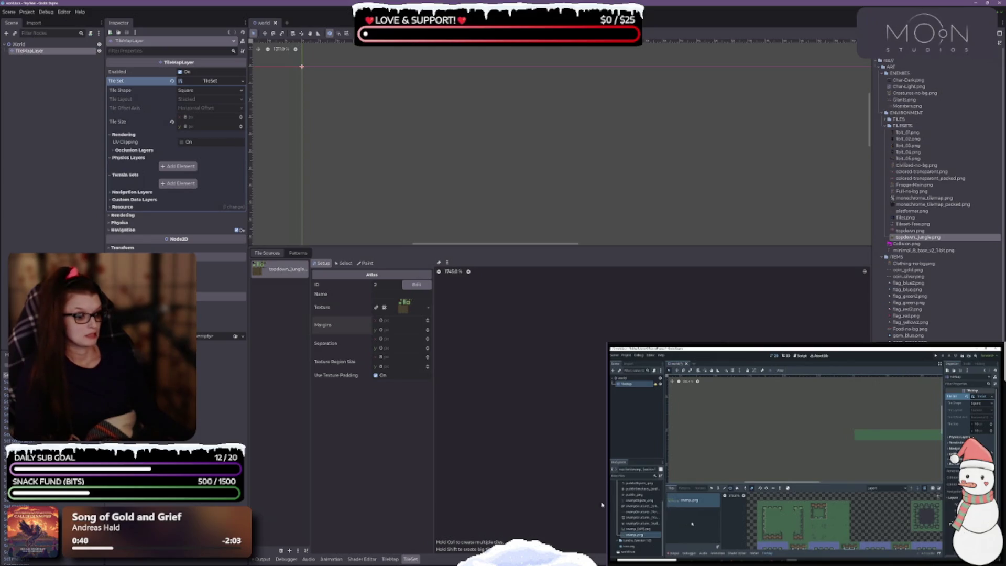
scroll(566, 393, up, 1)
scroll(566, 394, down, 4)
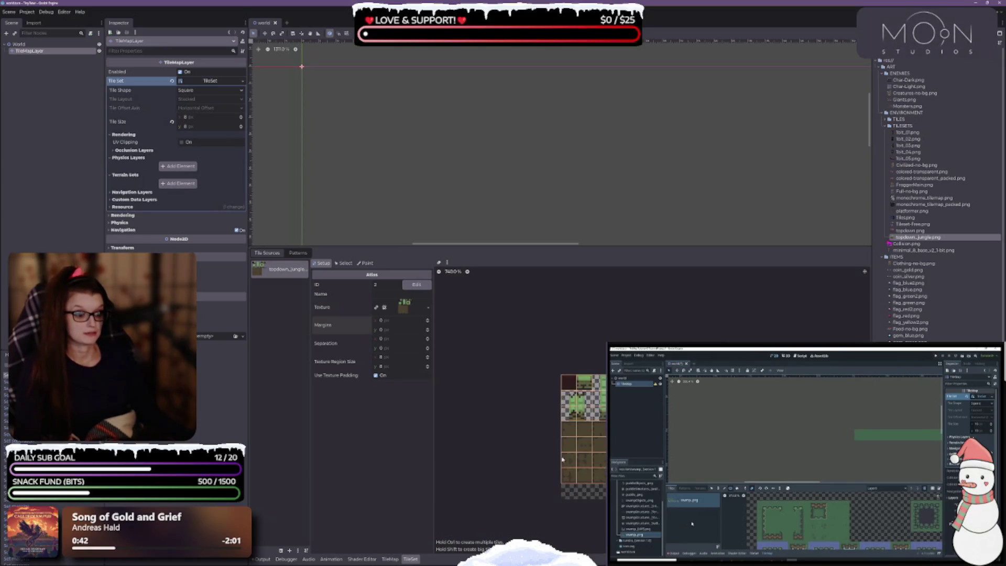
mouse_move(626, 294)
mouse_down()
mouse_move(583, 250)
mouse_move(574, 154)
mouse_up()
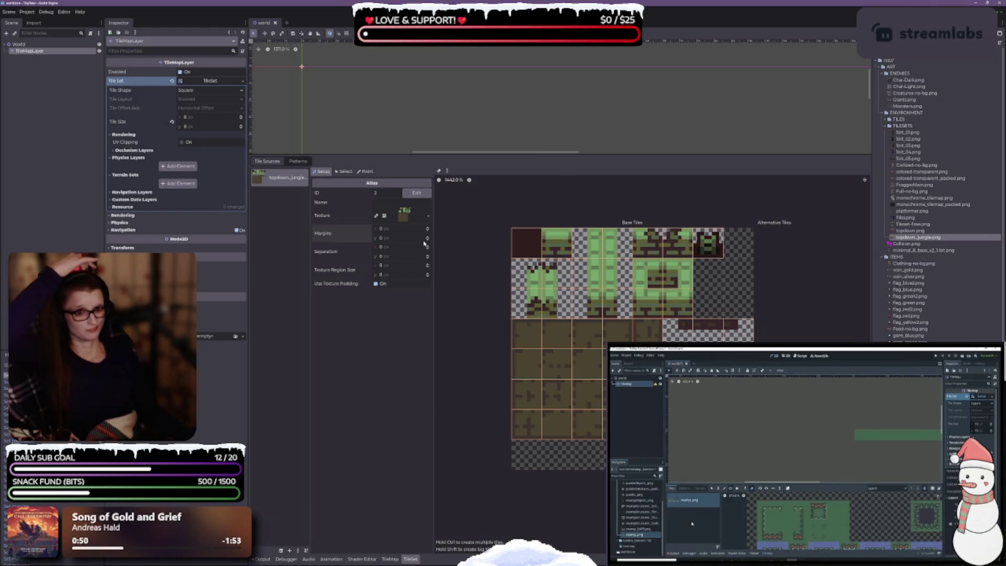
Step: Name the topdown jungle atlas source 'jungle', then select topdown.png in FileSystem
click(380, 200)
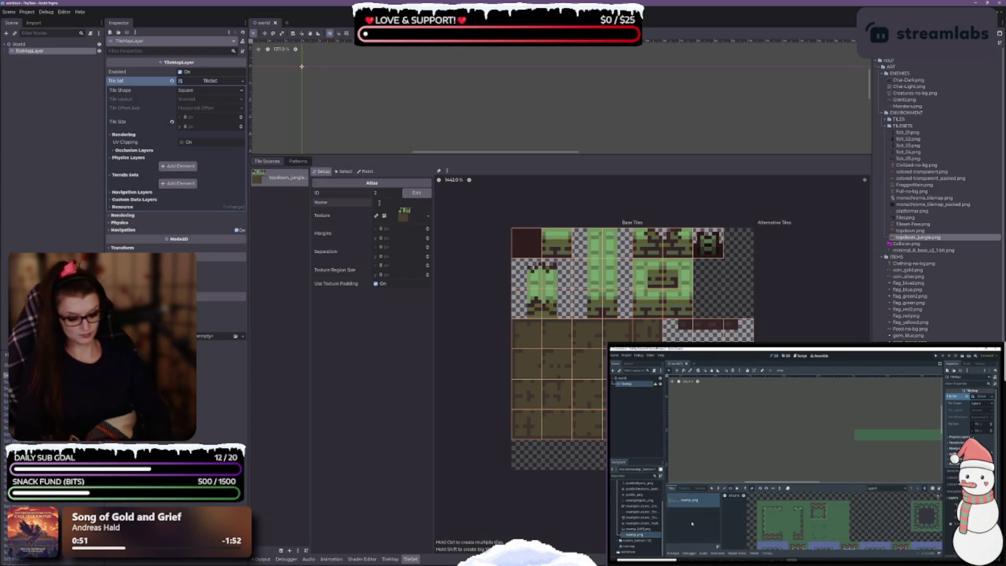
text(jung)
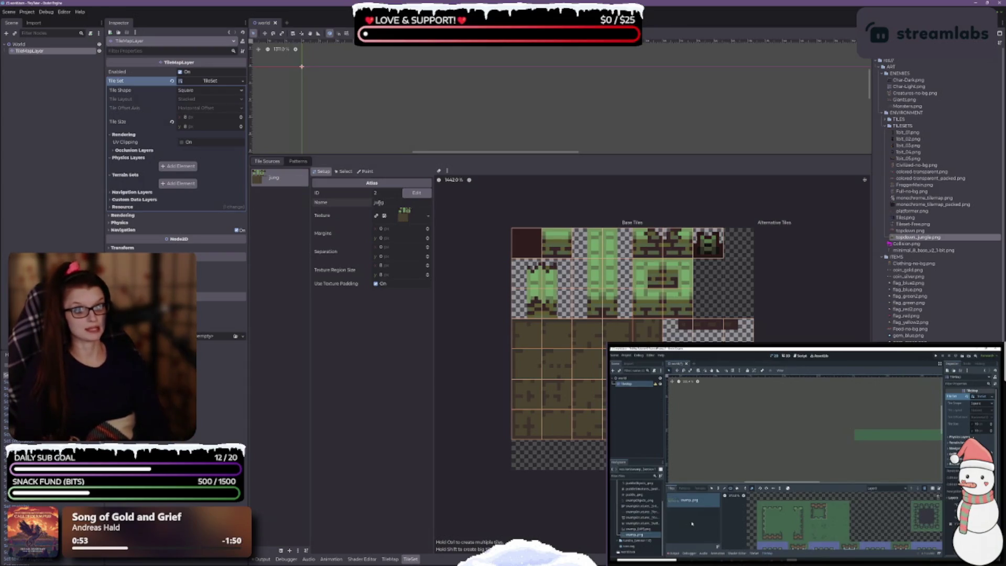
key(BackSpace)
key(BackSpace)
key(BackSpace)
text(jungle)
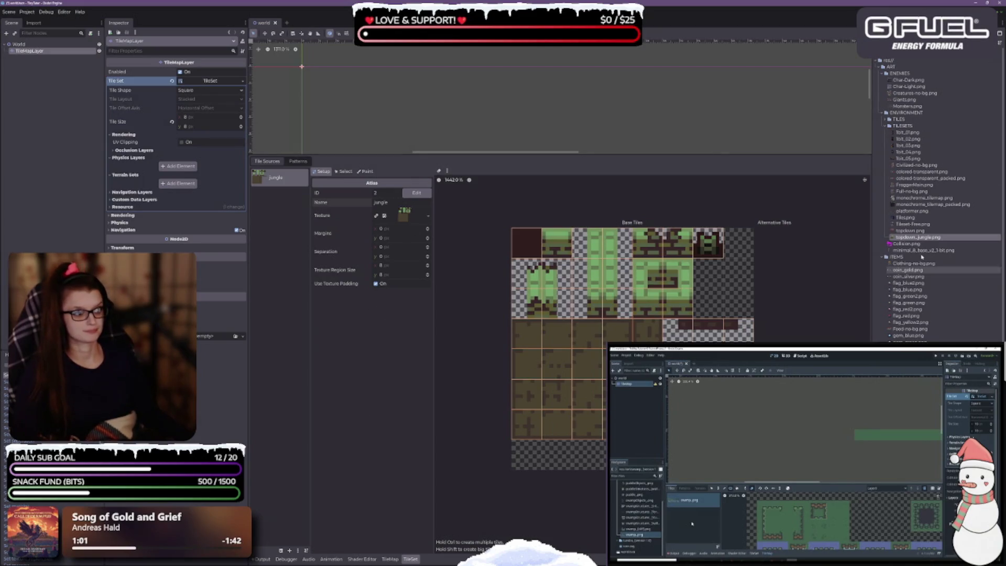
click(912, 231)
Step: Add topdown.png as an auto-tiled atlas source named 'dirt', save, and widen the sources list
mouse_move(926, 237)
mouse_down()
mouse_move(404, 215)
mouse_move(294, 272)
mouse_move(282, 371)
mouse_up()
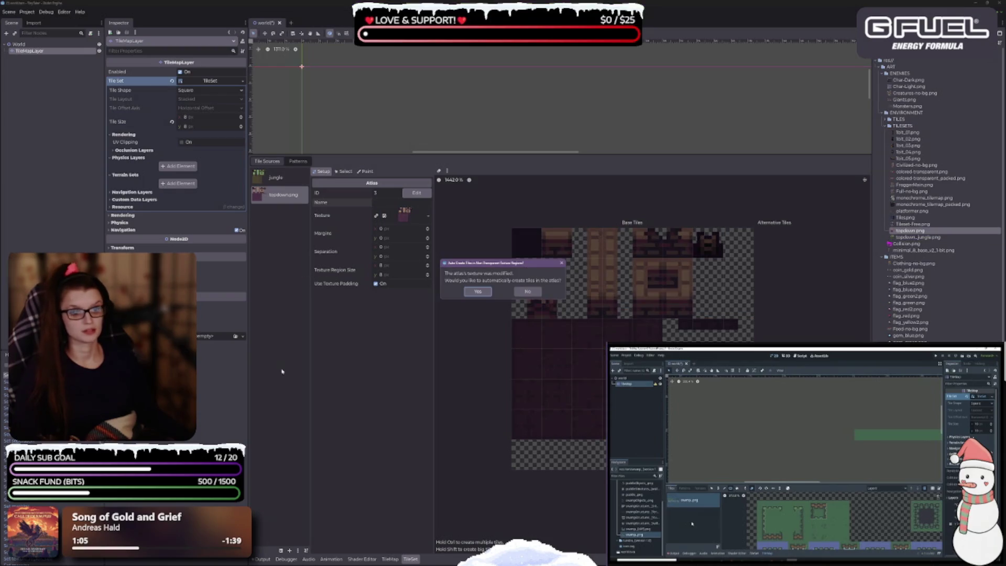
click(478, 291)
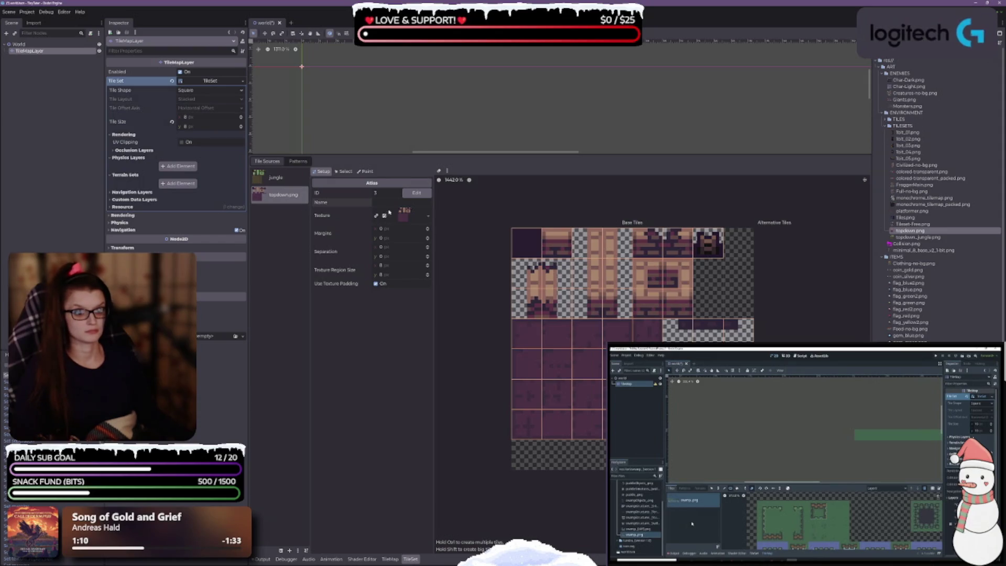
text(di)
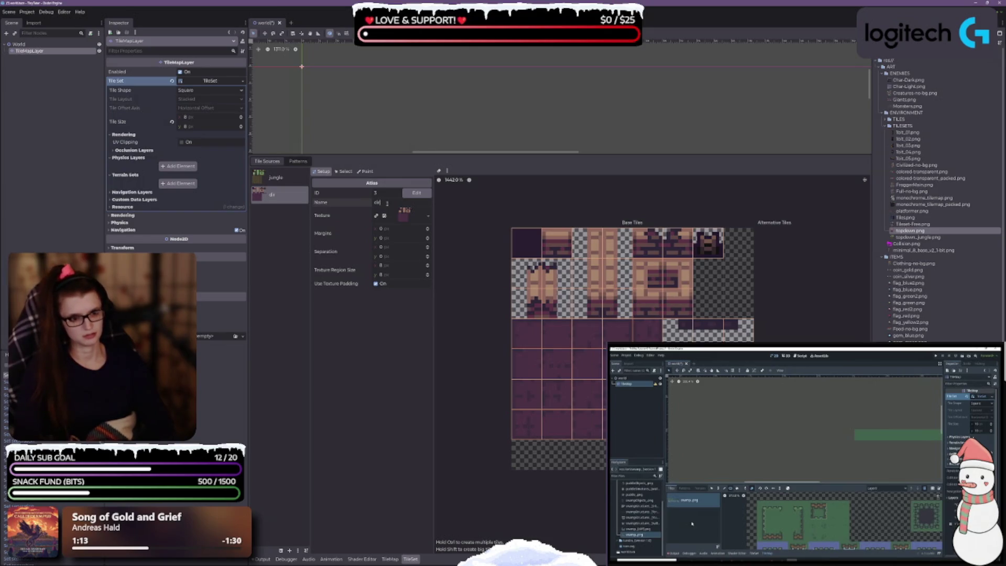
text(rt)
key(ctrl+s)
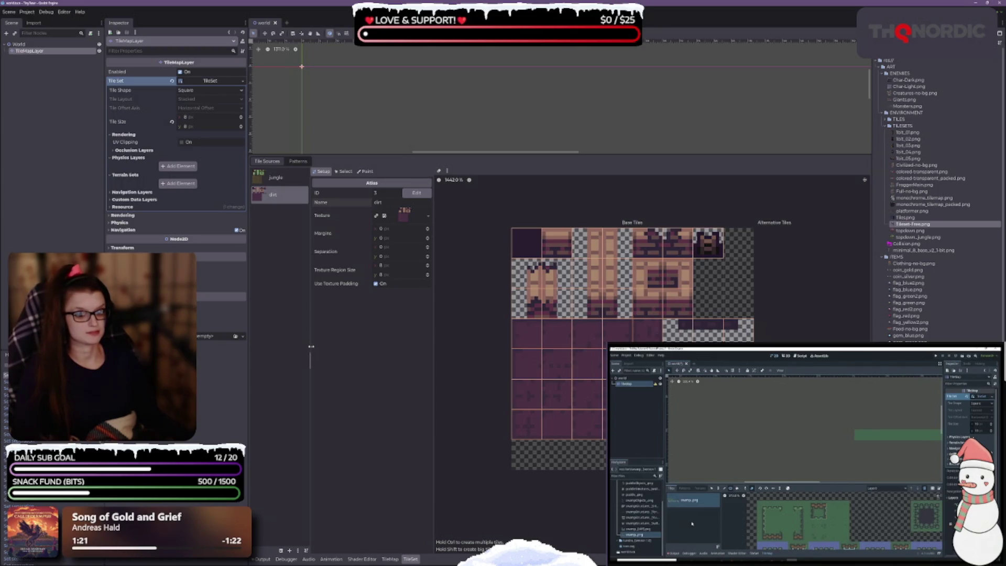
mouse_move(311, 356)
mouse_down()
mouse_move(346, 357)
mouse_move(326, 352)
mouse_up()
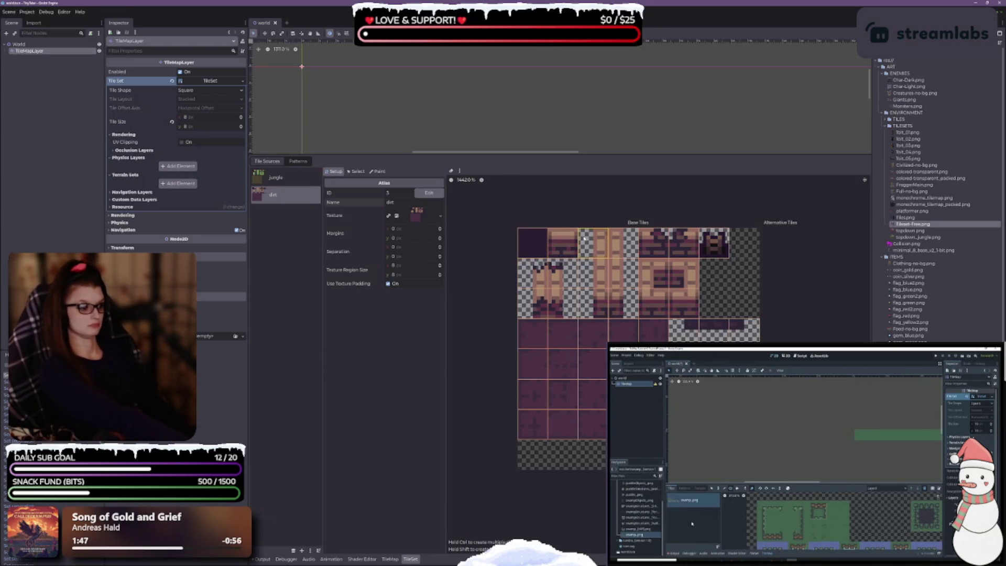
click(918, 212)
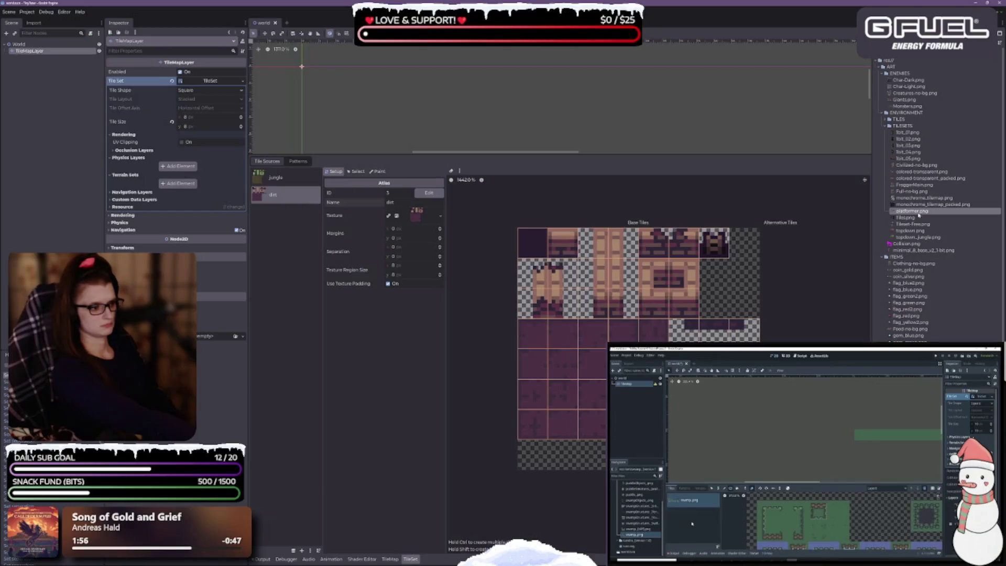
Step: Add platformer.png as a third auto-tiled atlas source, save, then view the dirt and jungle atlases
mouse_move(918, 215)
mouse_down()
mouse_move(262, 239)
mouse_move(291, 266)
mouse_up()
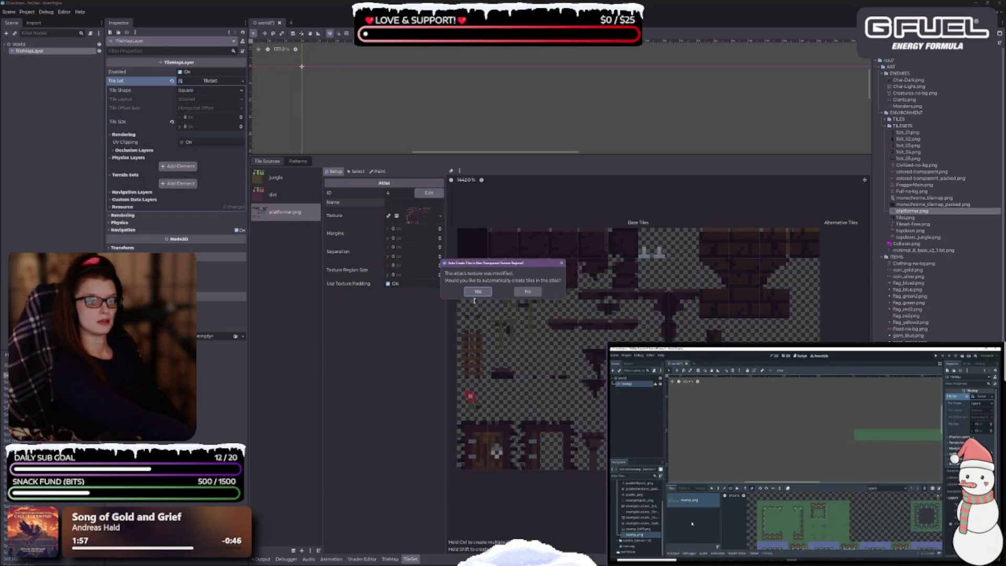
click(476, 292)
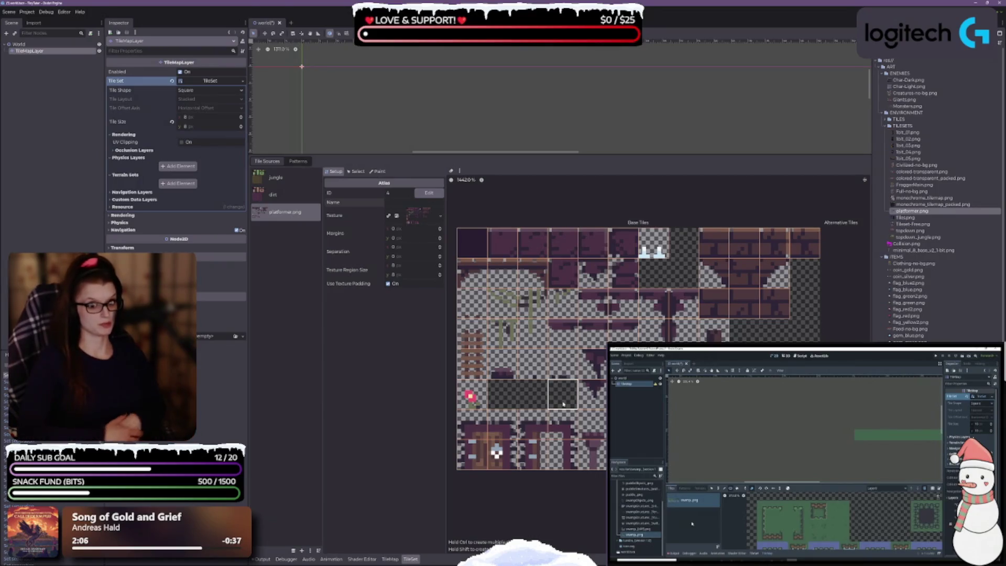
key(ctrl+s)
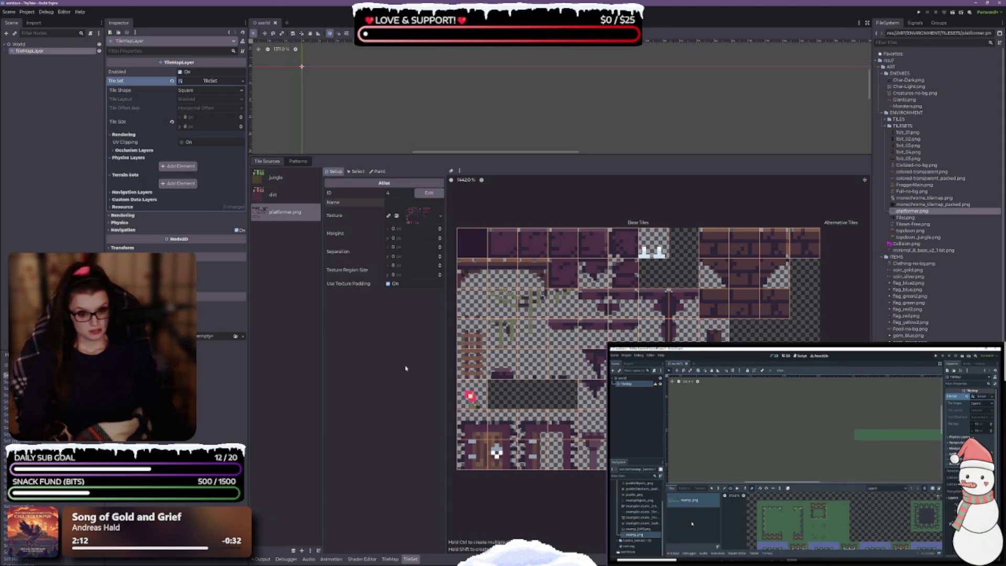
click(282, 194)
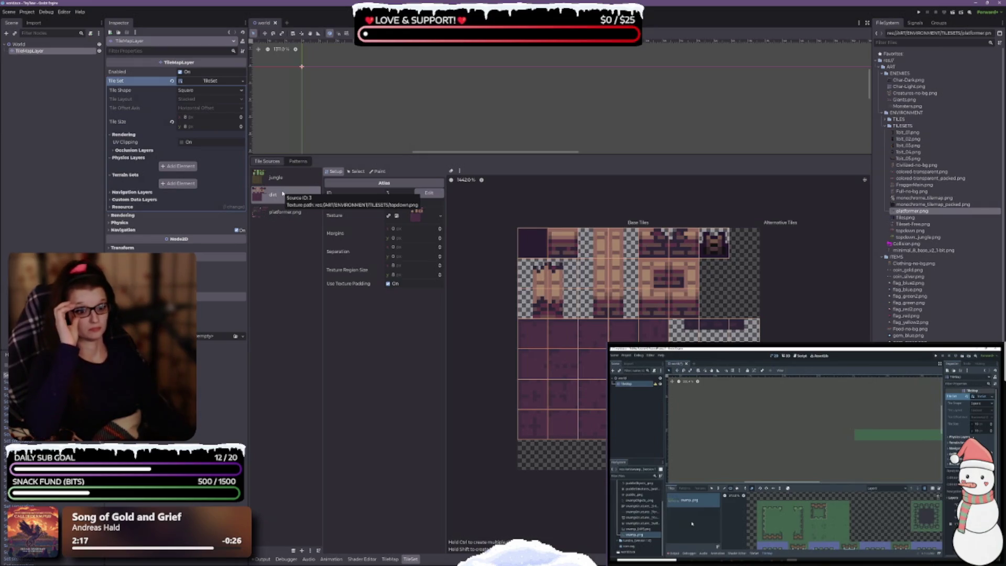
click(277, 177)
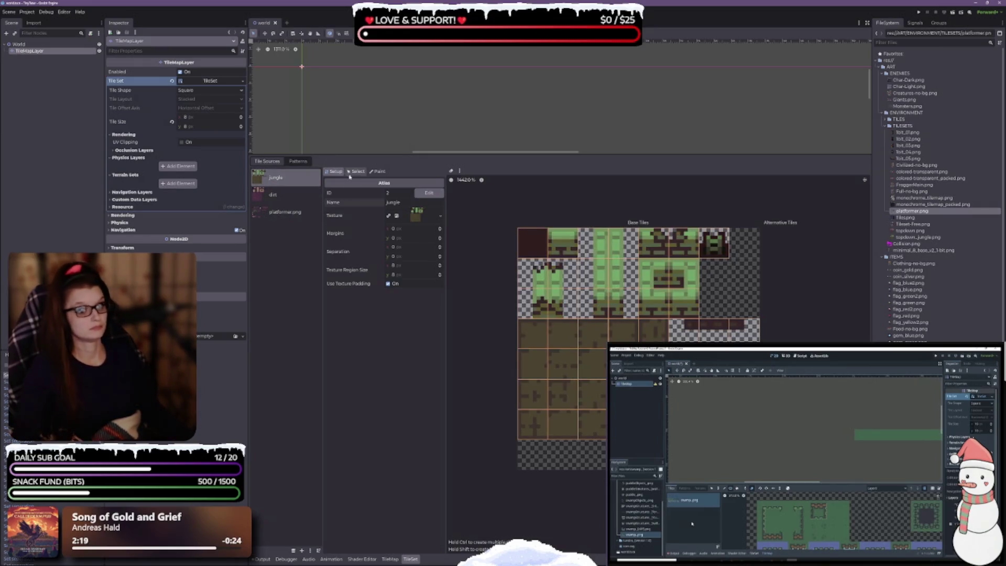
Step: Check the jungle atlas's Select tab and its tile creation options menu
click(354, 172)
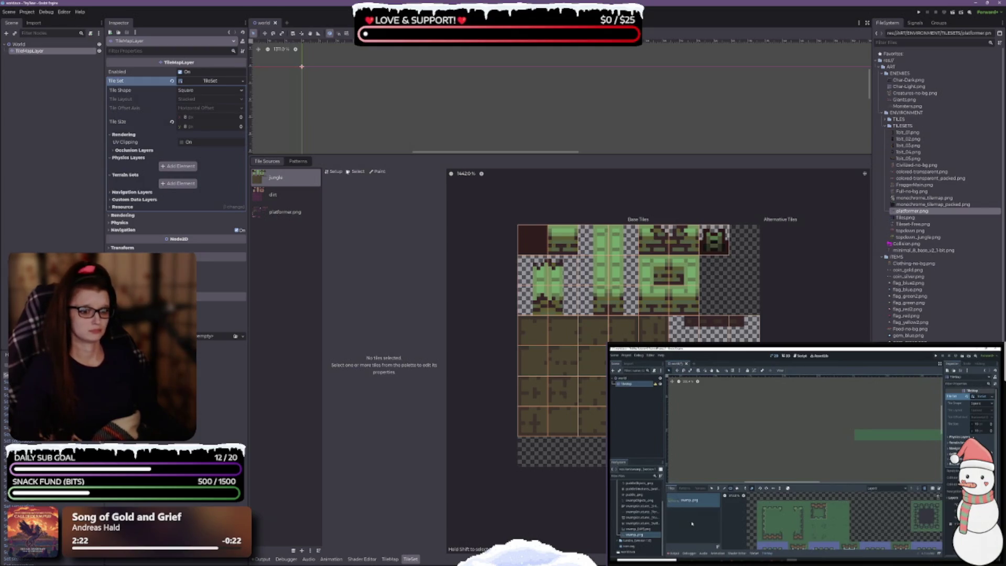
click(334, 171)
click(354, 173)
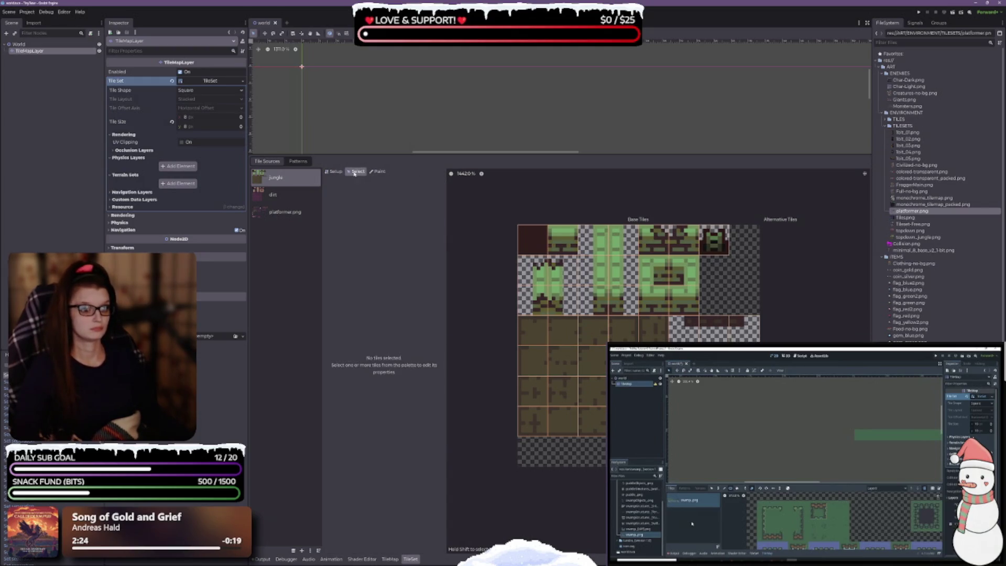
click(334, 172)
click(460, 171)
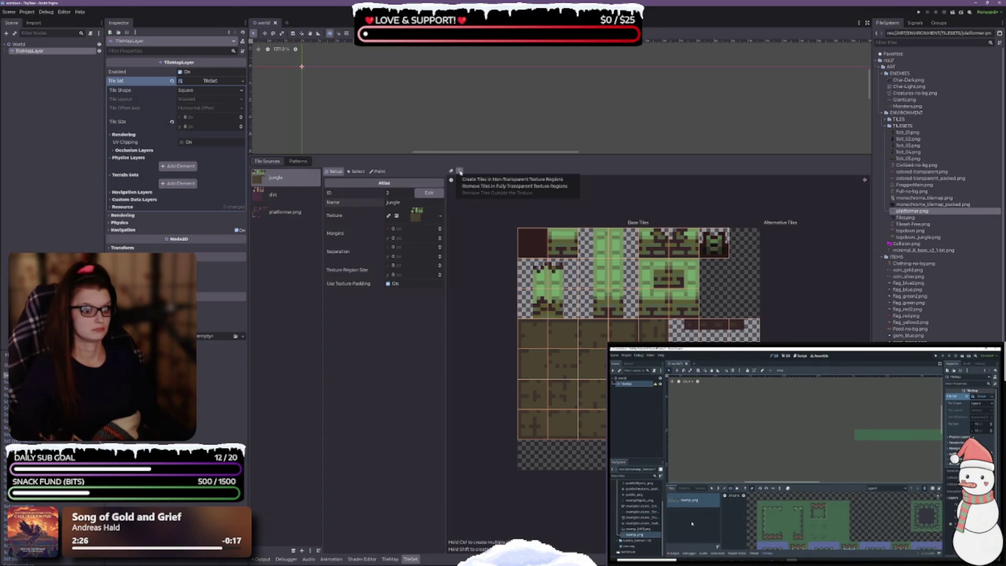
click(519, 227)
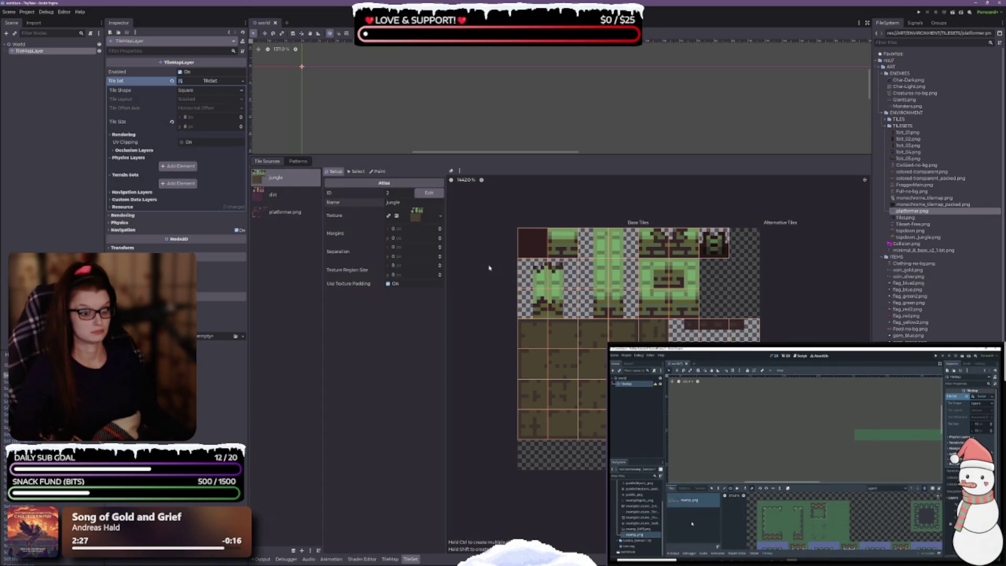
Step: Create a tile in the empty bottom-left jungle atlas cell and save the scene
click(536, 466)
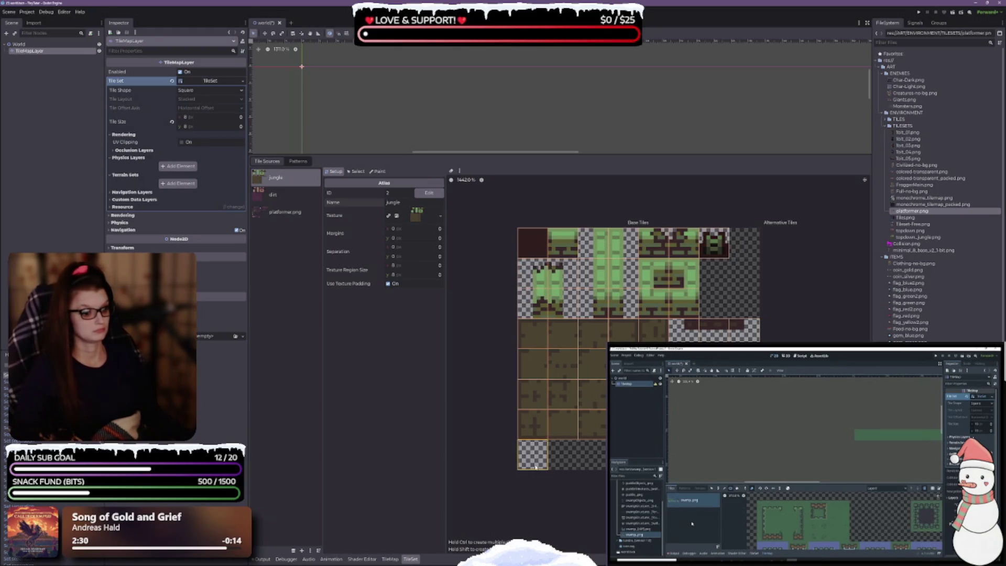
right_click(536, 463)
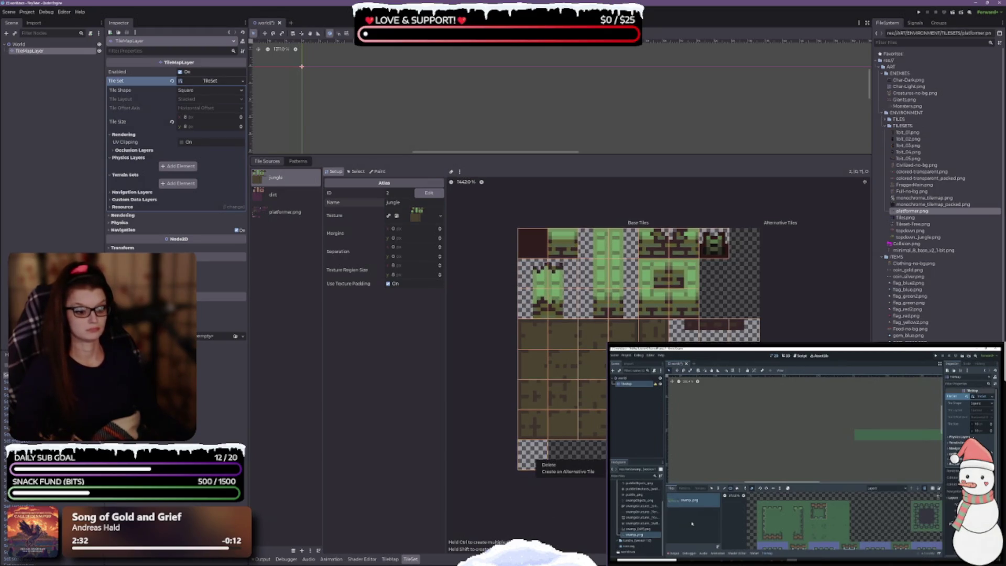
click(541, 497)
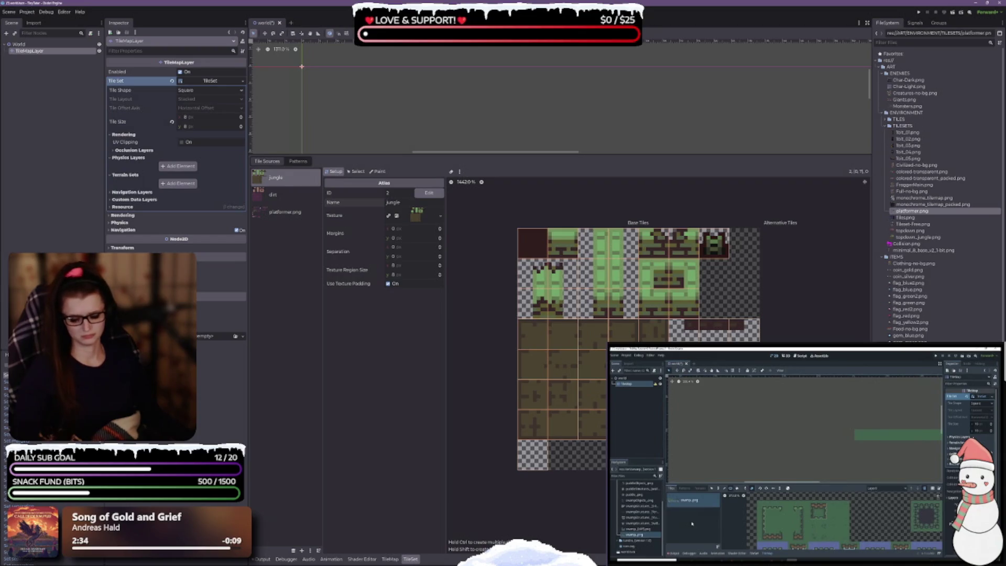
key(ctrl+s)
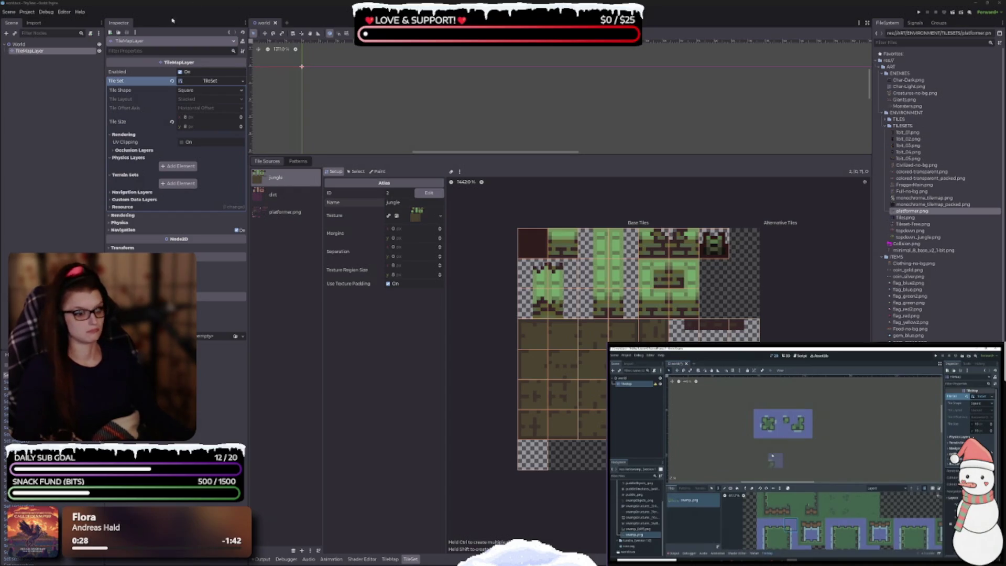
Step: Resize the bottom panel, reselect the jungle source and drag-select a 3x3 block of its tiles
drag(386, 156, 387, 350)
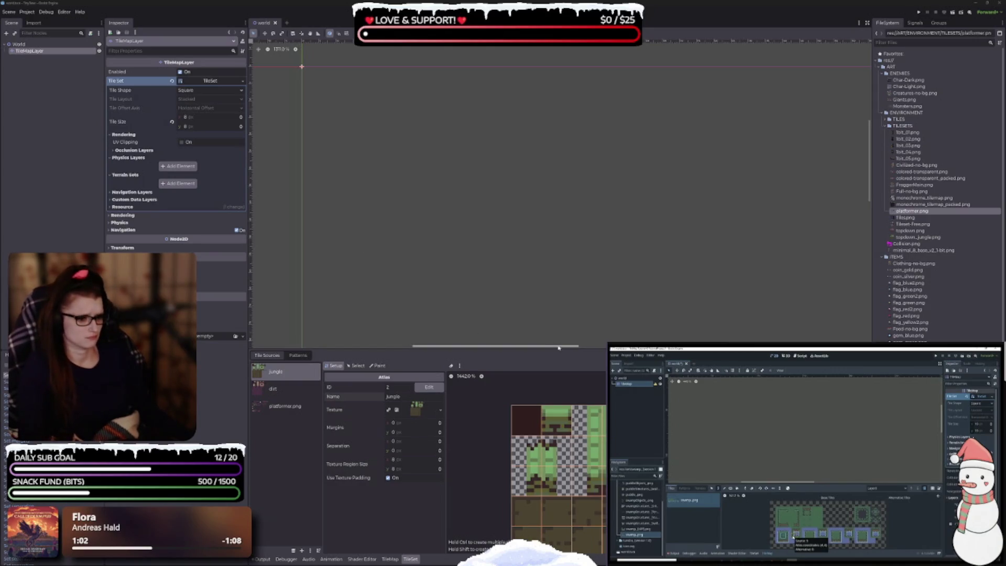
drag(552, 349, 552, 286)
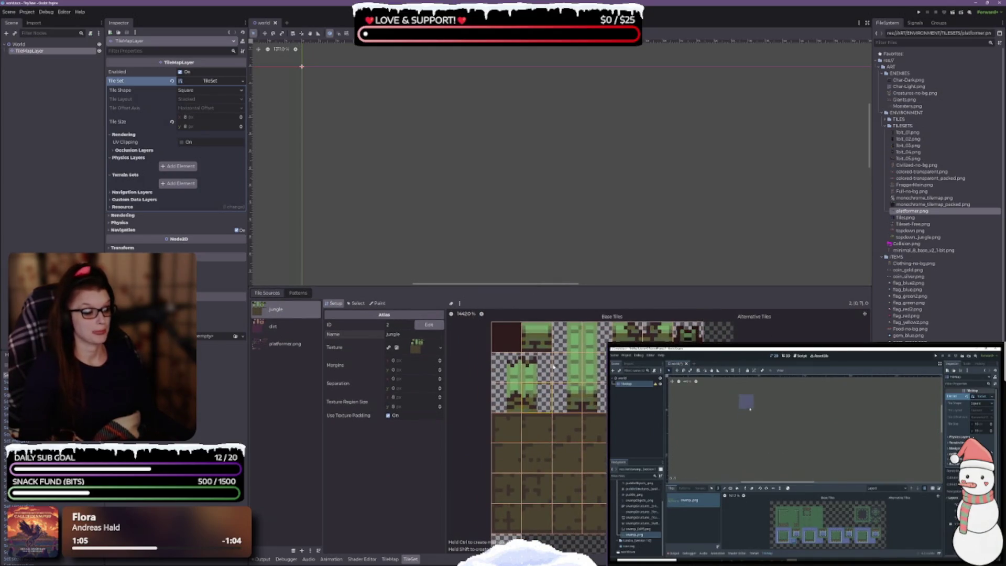
click(287, 326)
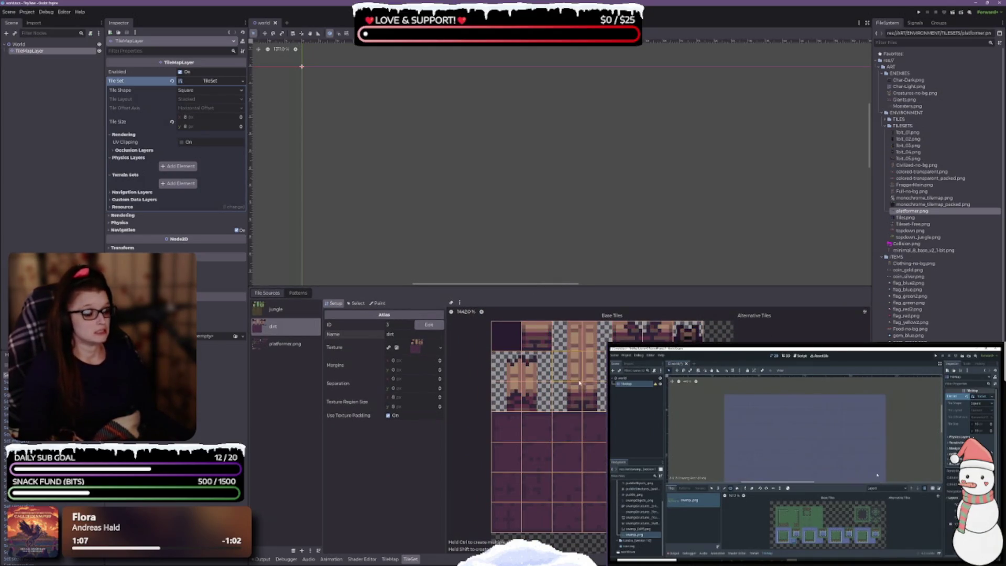
click(283, 310)
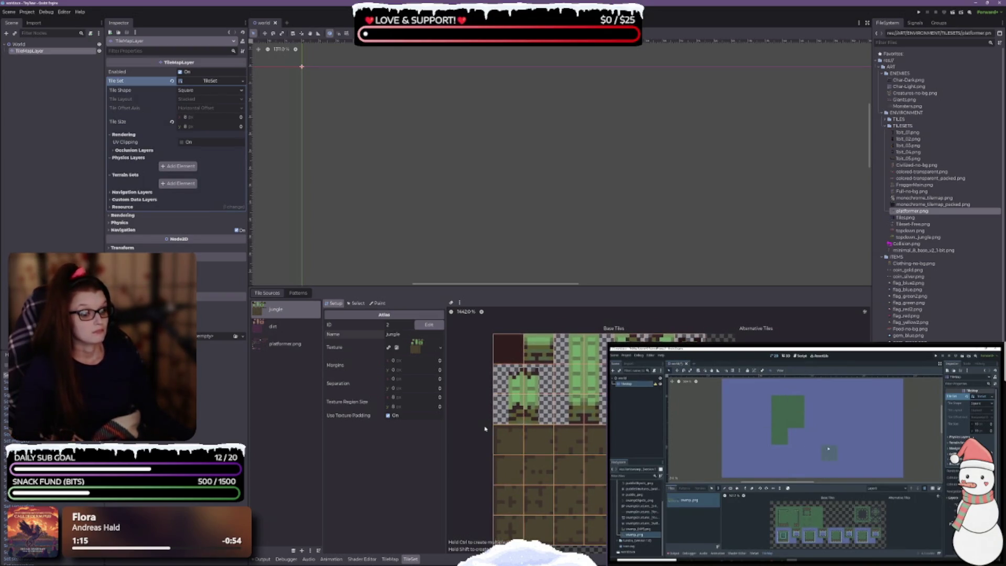
click(358, 303)
mouse_move(509, 438)
mouse_down()
mouse_move(540, 438)
mouse_move(605, 500)
mouse_move(603, 527)
mouse_up()
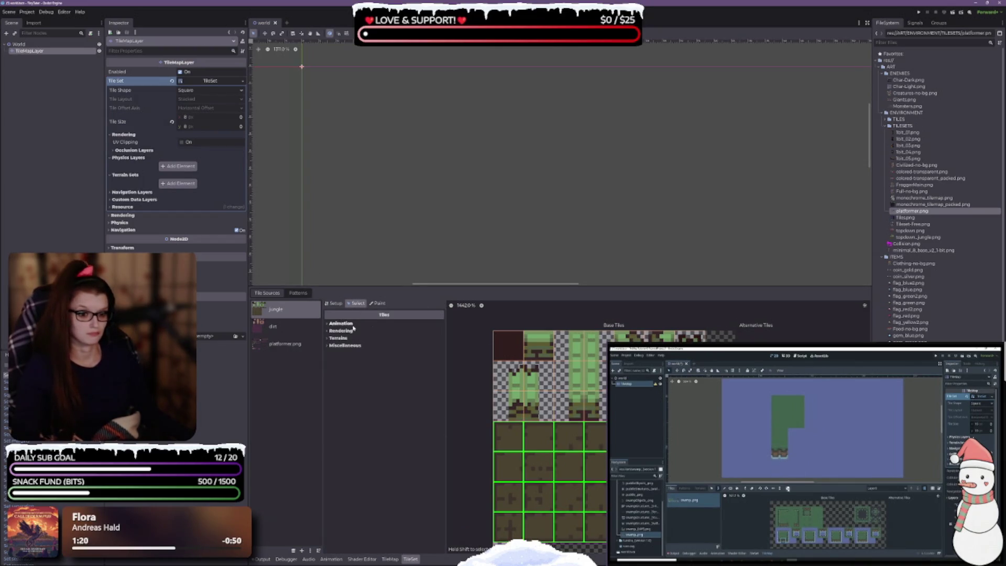
click(378, 303)
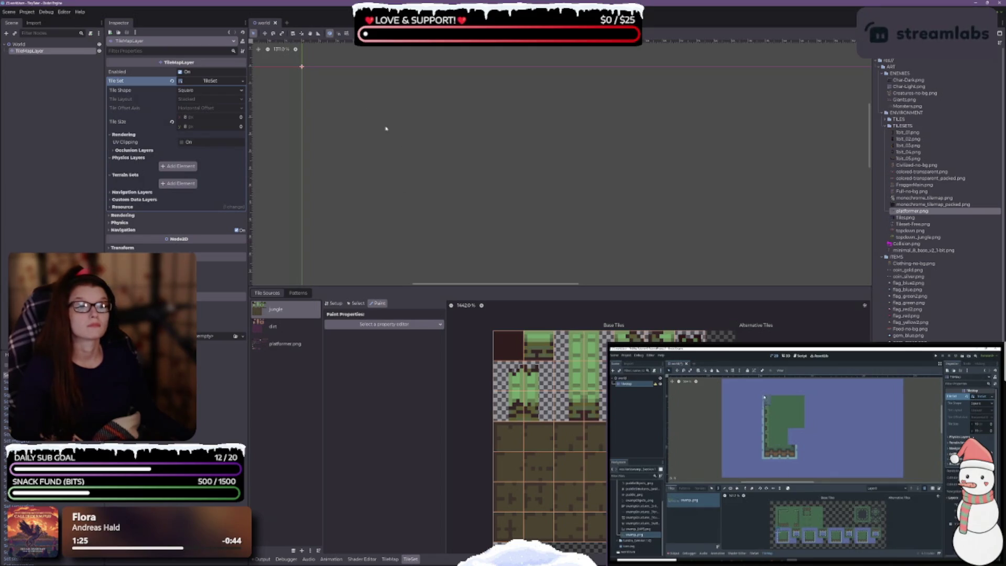
click(357, 142)
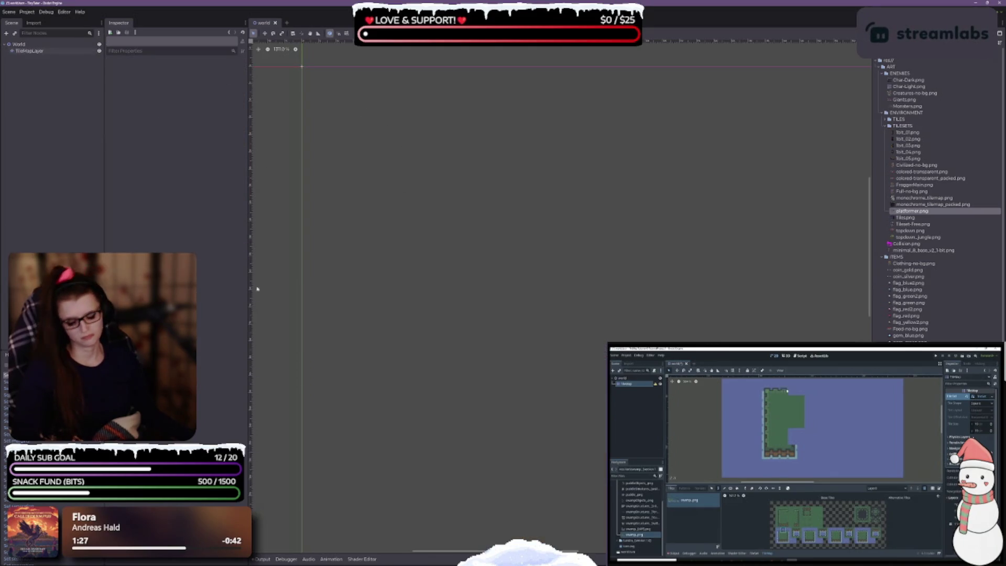
click(29, 51)
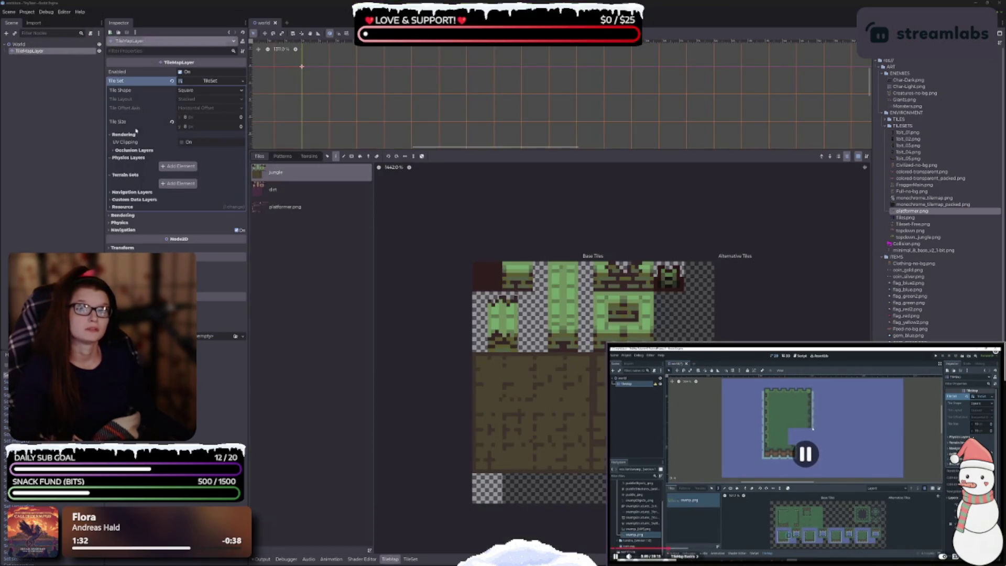
drag(648, 345, 569, 298)
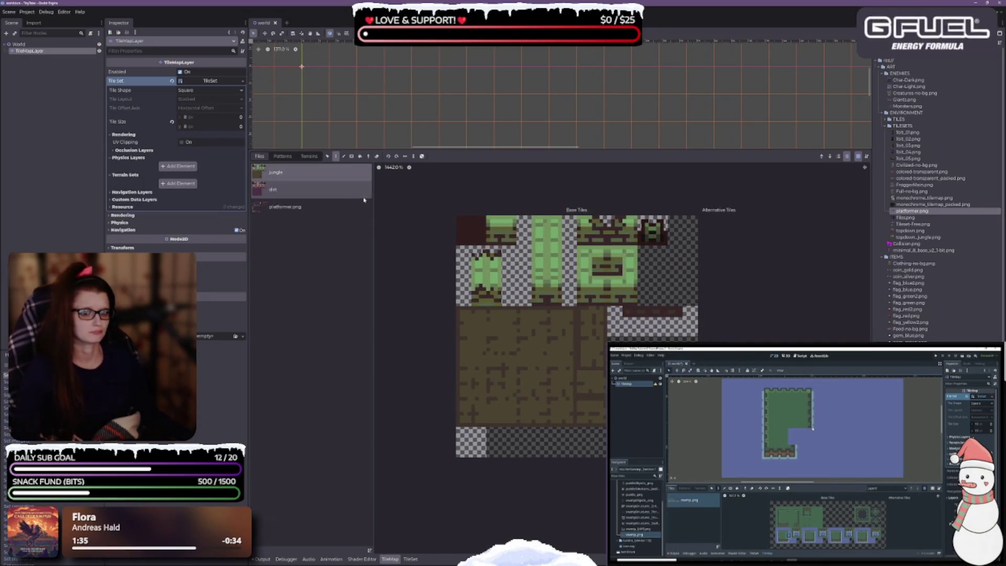
click(353, 198)
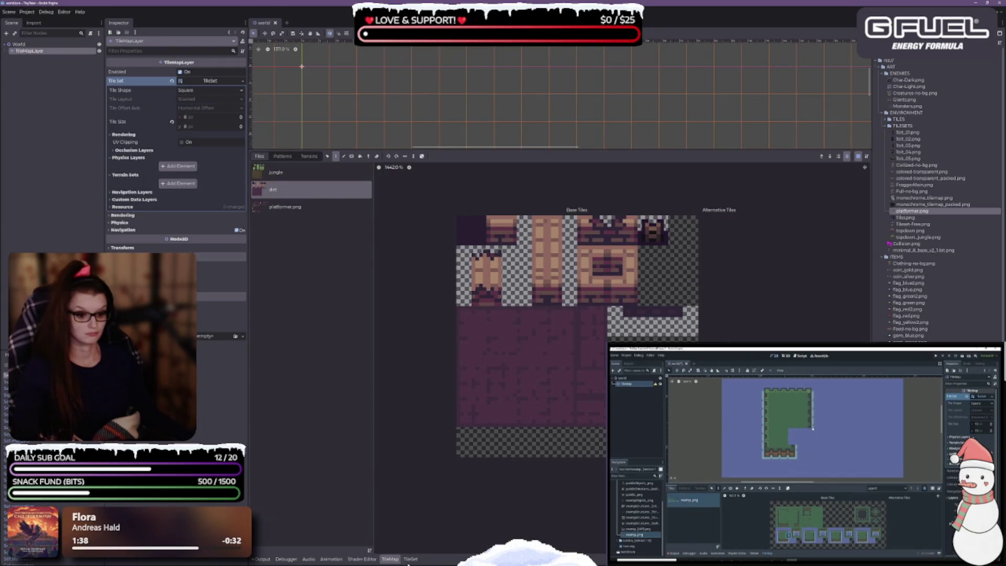
click(371, 560)
click(409, 560)
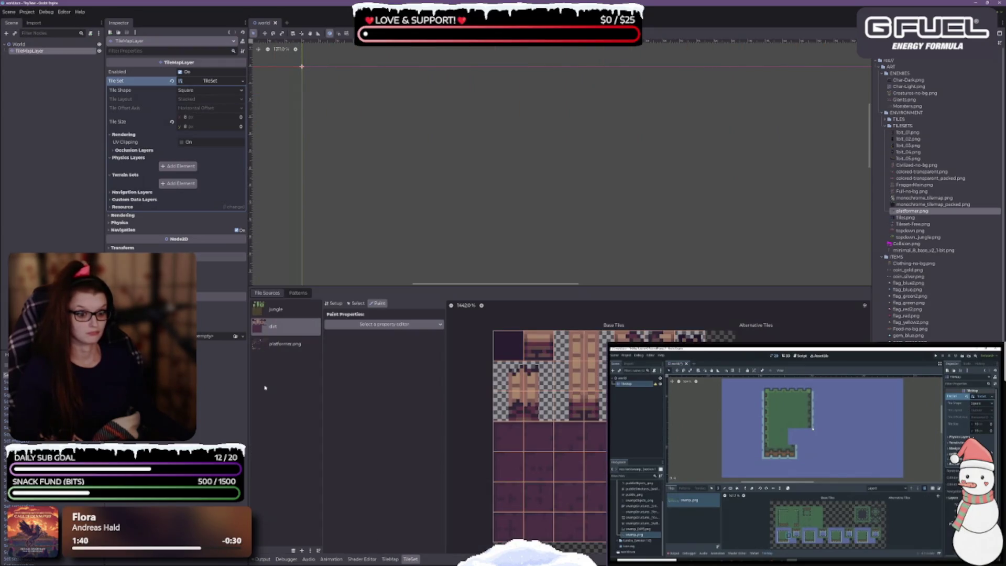
click(390, 559)
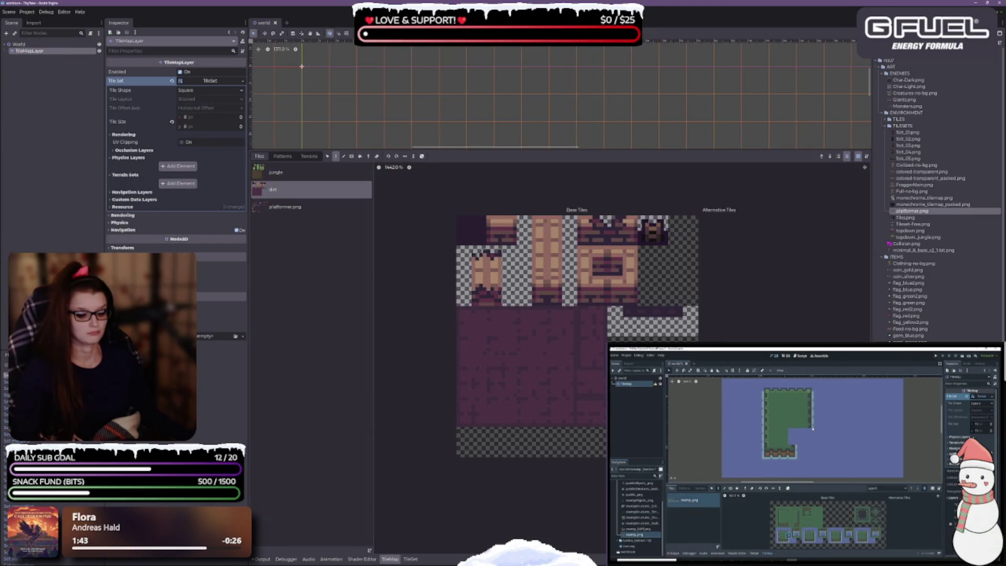
click(411, 560)
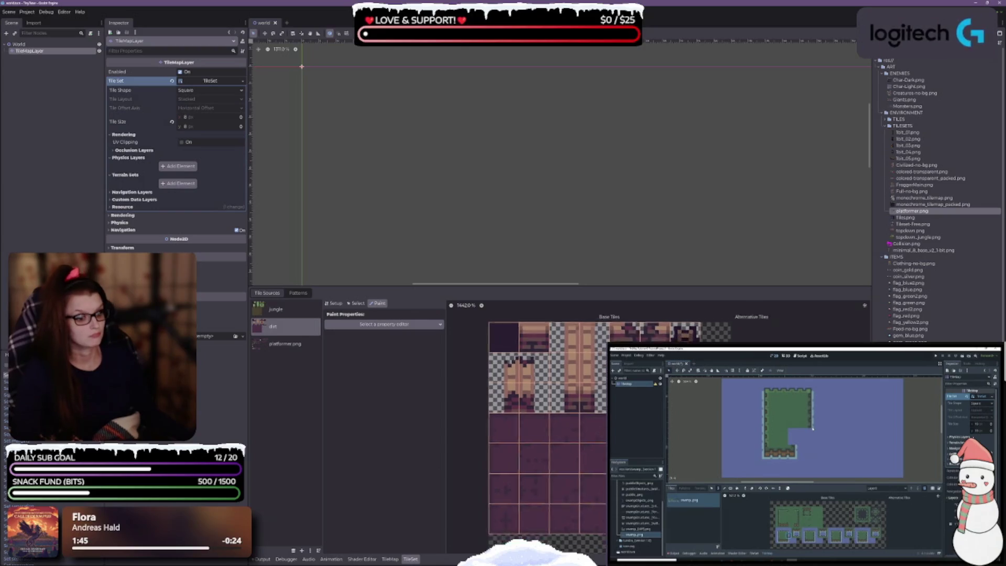
drag(647, 287, 644, 215)
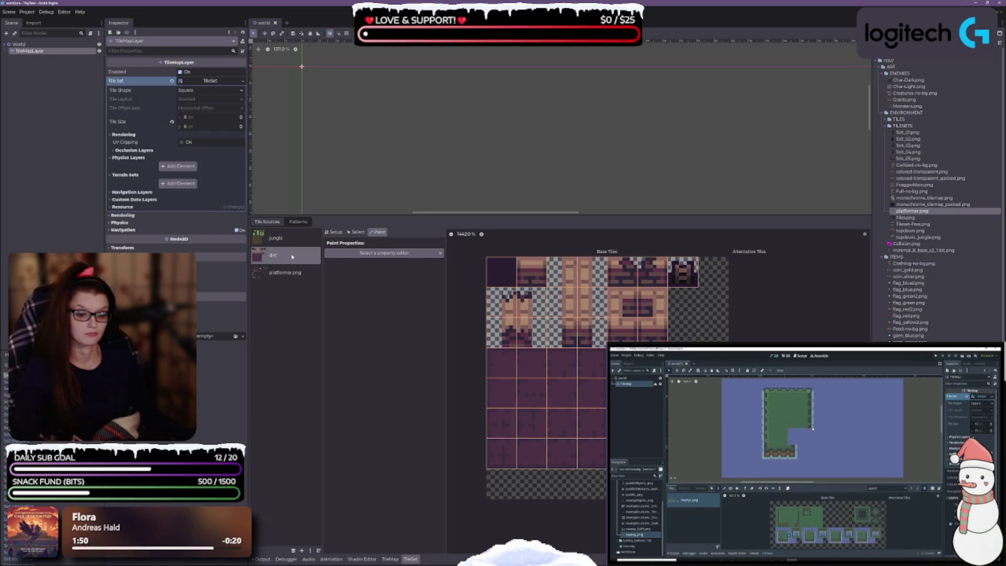
click(277, 238)
click(390, 559)
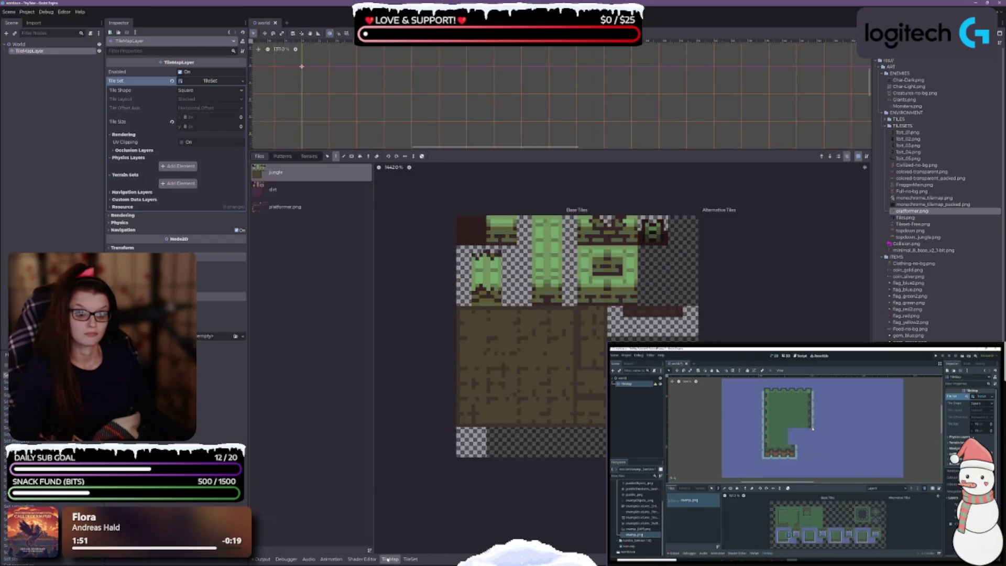
click(305, 190)
click(294, 172)
click(293, 207)
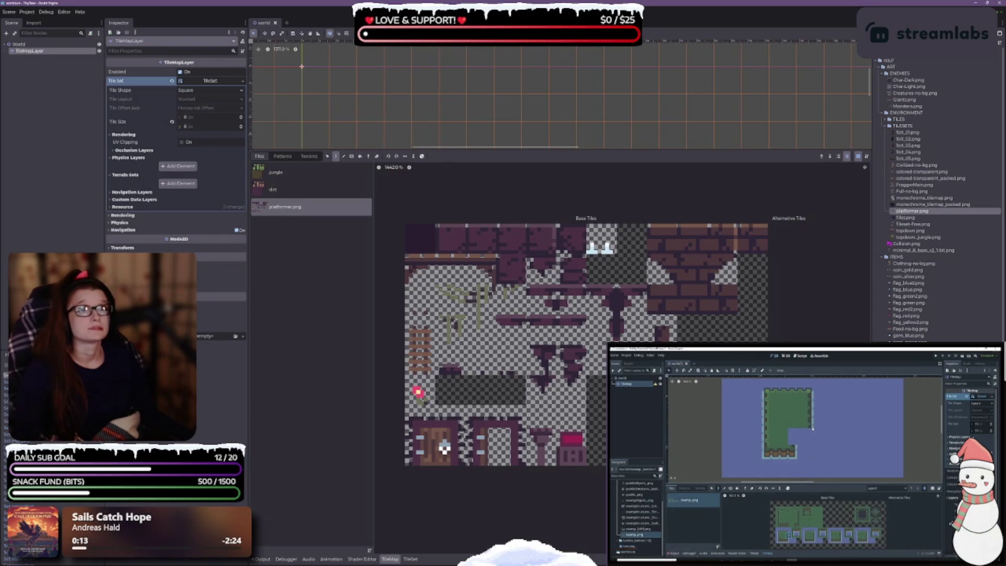
Step: Keep the tile shape Square, expand the TileSet's Resource section, and enlarge the 2D viewport
click(194, 89)
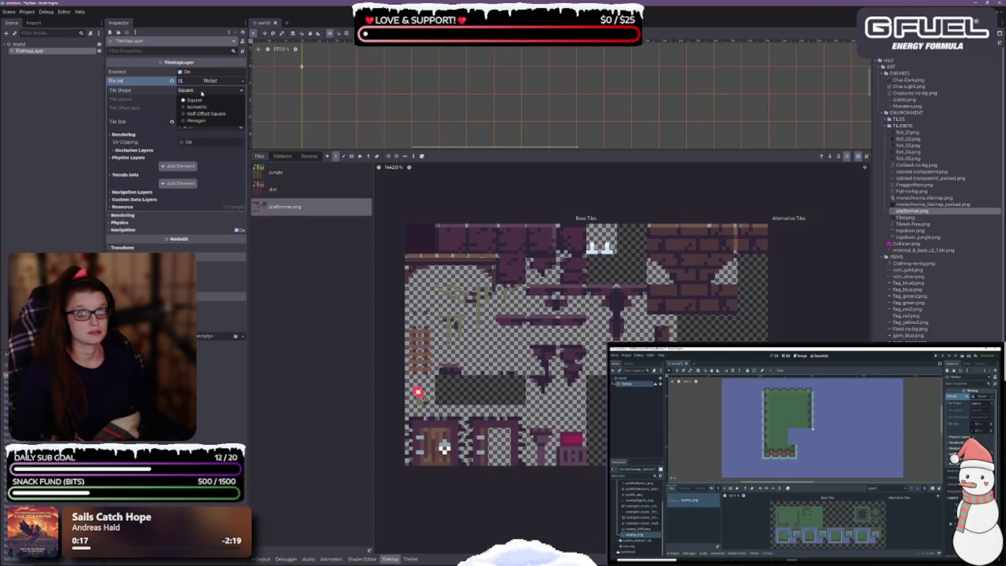
click(203, 86)
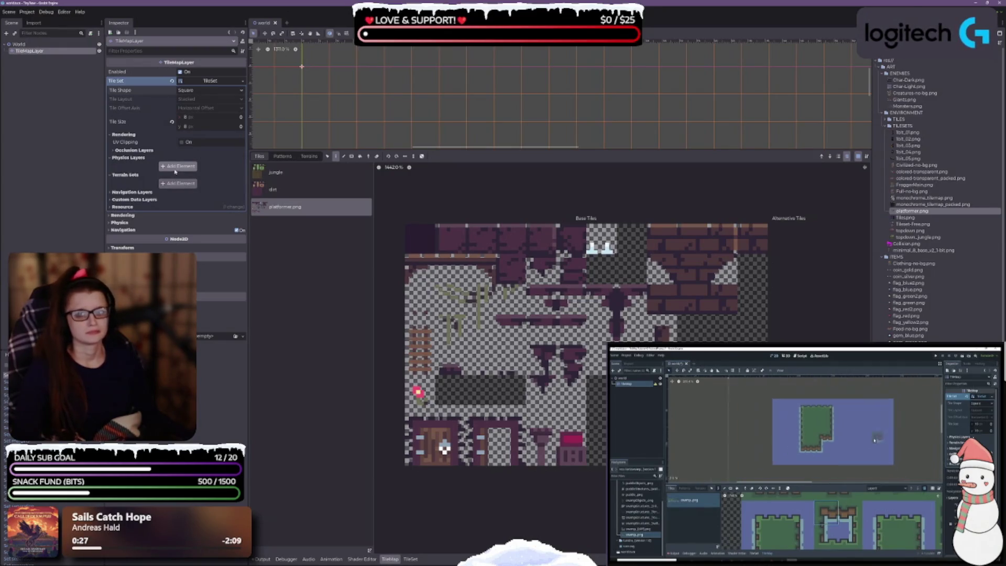
click(122, 207)
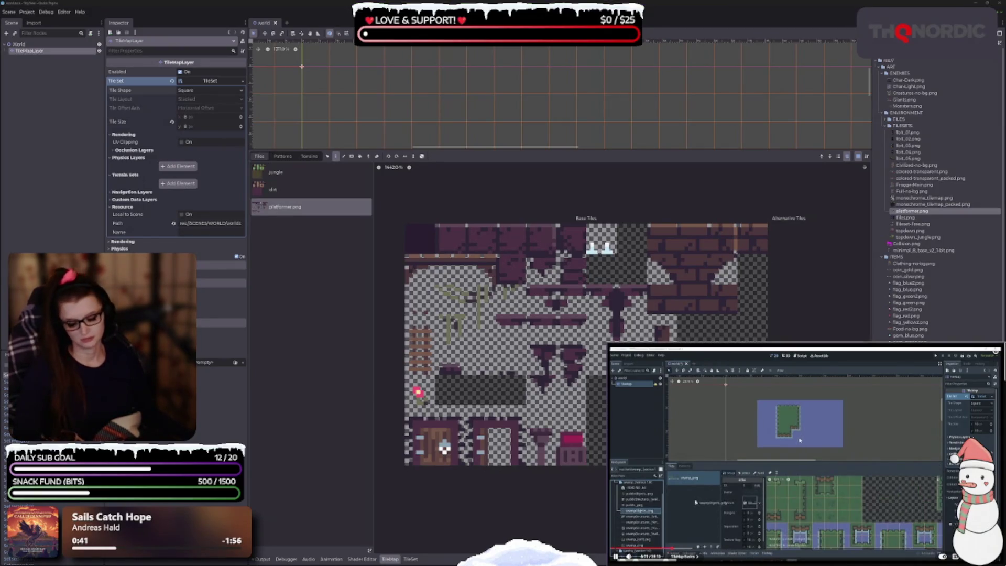
key(space)
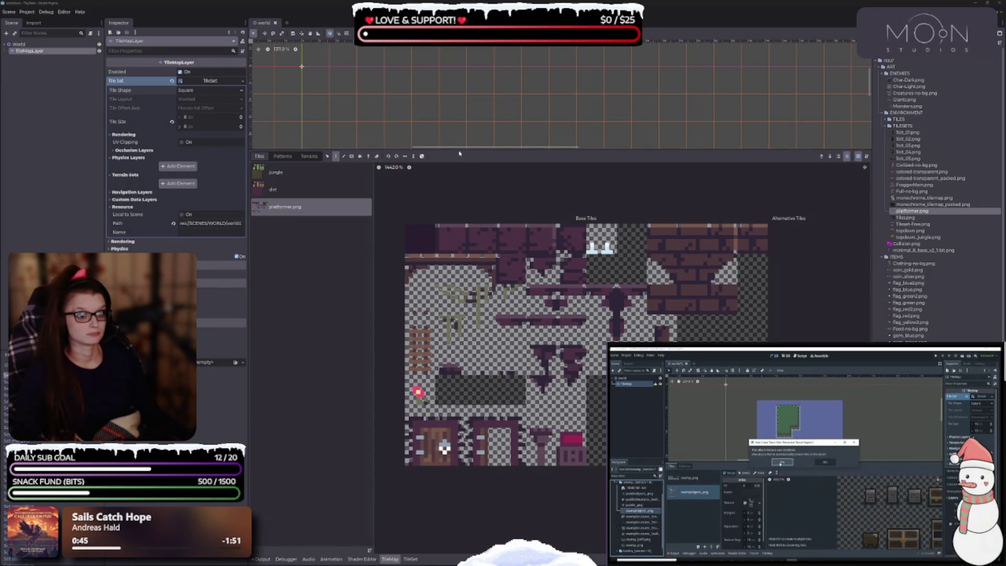
drag(464, 152, 464, 291)
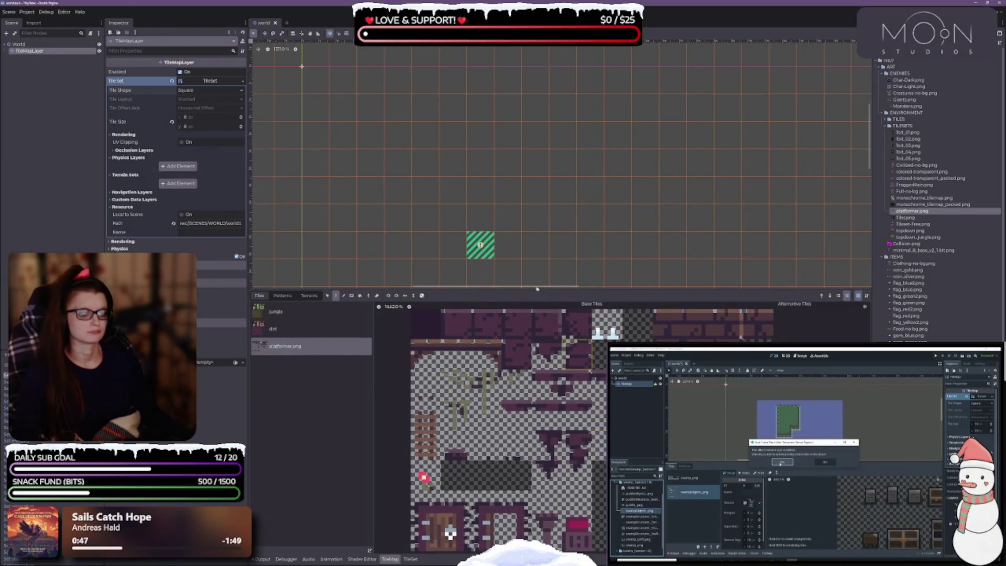
Step: Erase the lone green tile from the map
scroll(484, 197, down, 2)
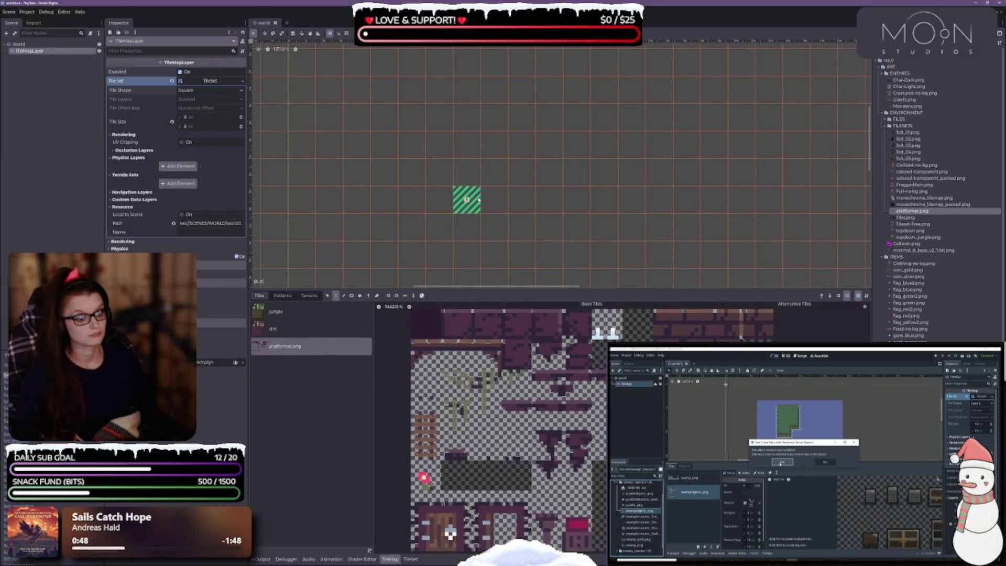
scroll(480, 203, down, 4)
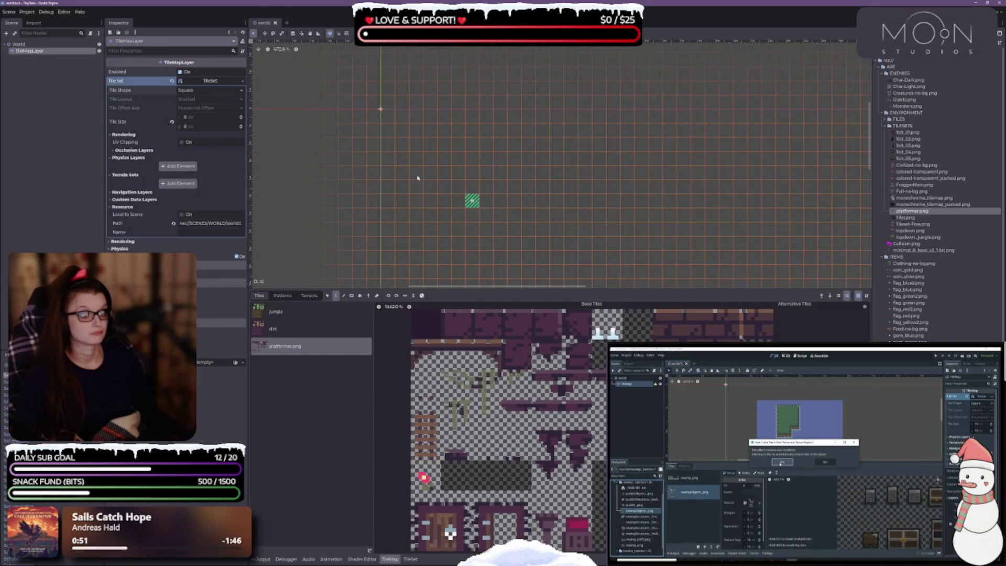
right_click(470, 202)
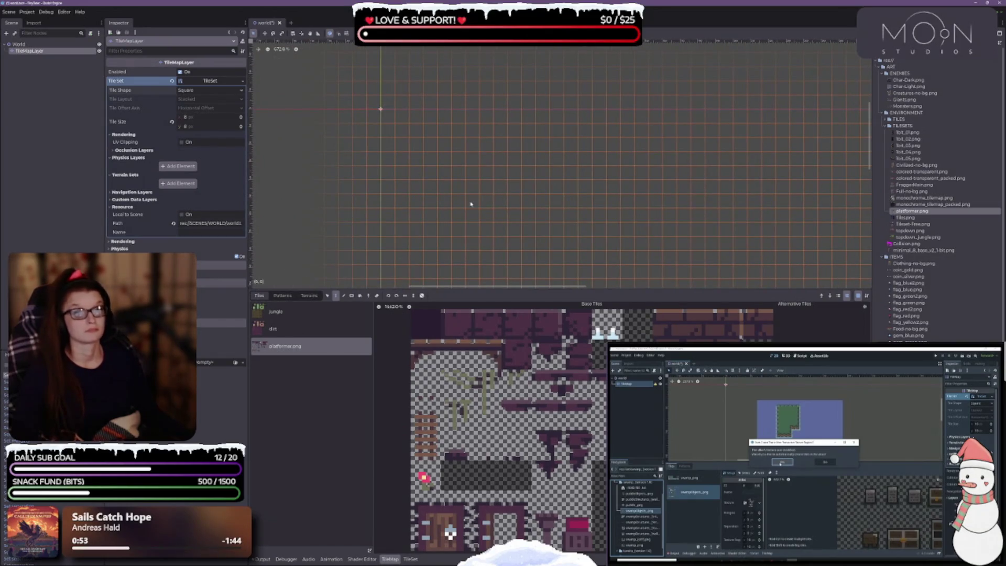
Step: Select the TileMapLayer node in the Scene dock and delete it
click(63, 74)
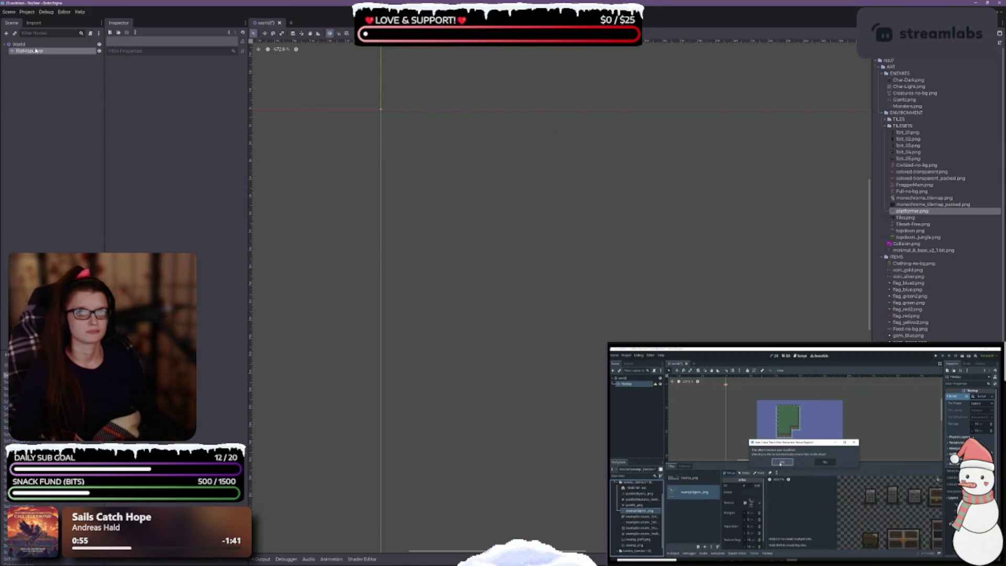
click(38, 52)
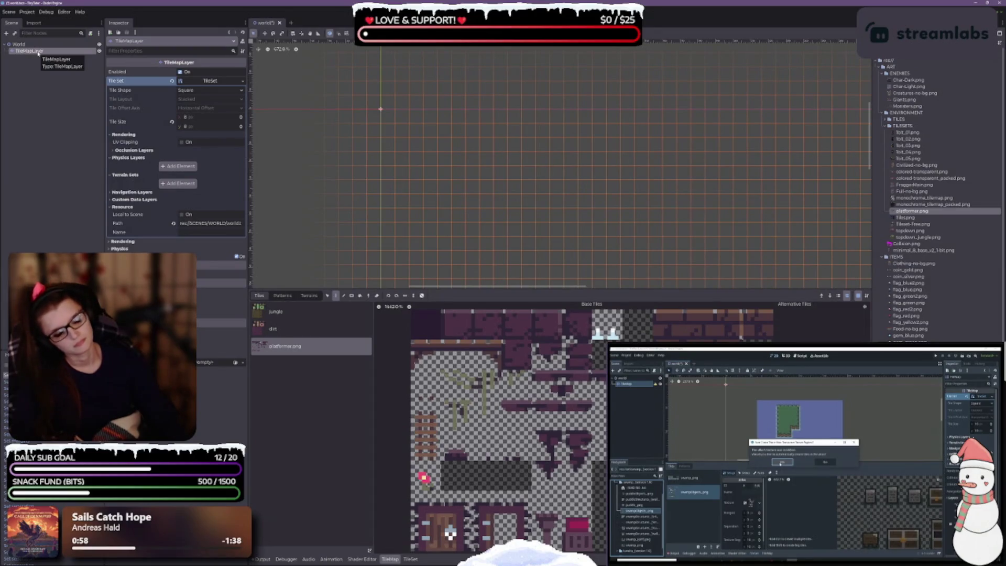
key(Delete)
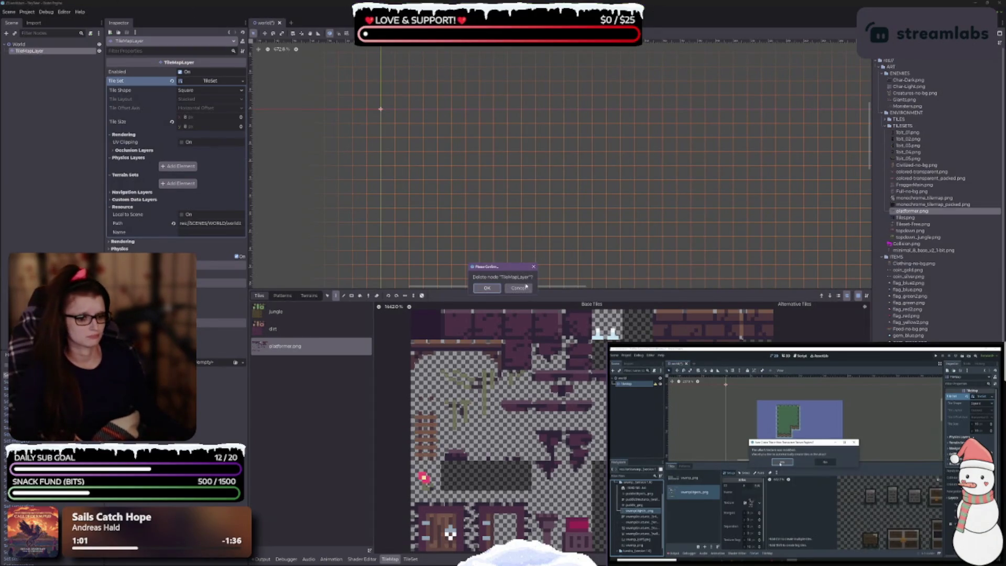
Step: Confirm the deletion and add a new TileMapLayer child node under World
click(487, 288)
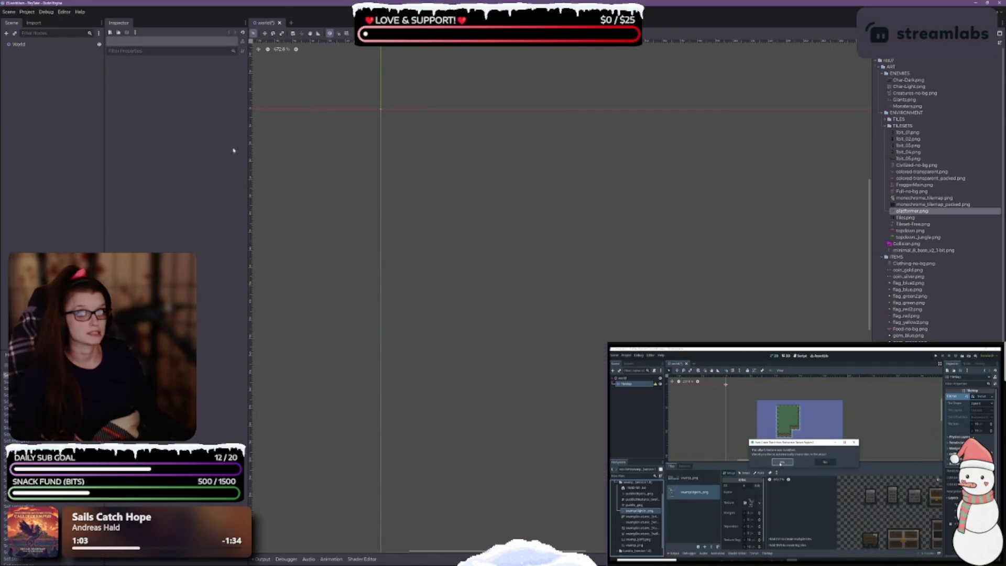
click(19, 44)
right_click(22, 46)
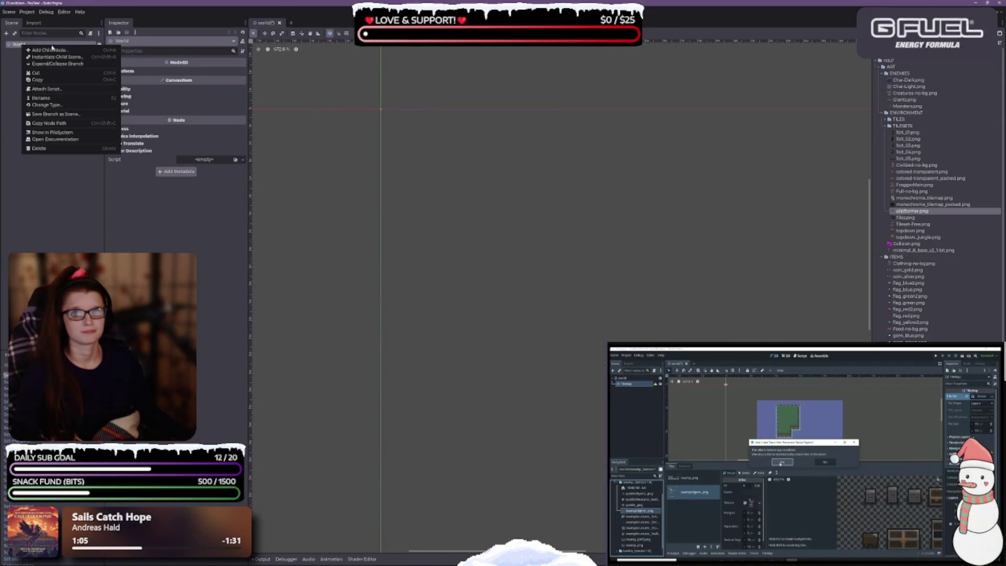
click(56, 51)
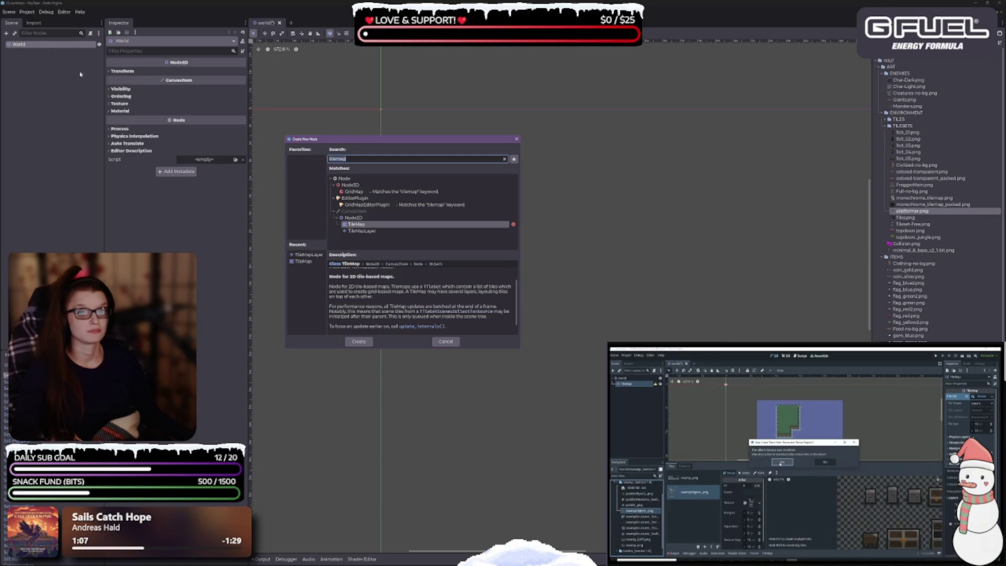
click(364, 230)
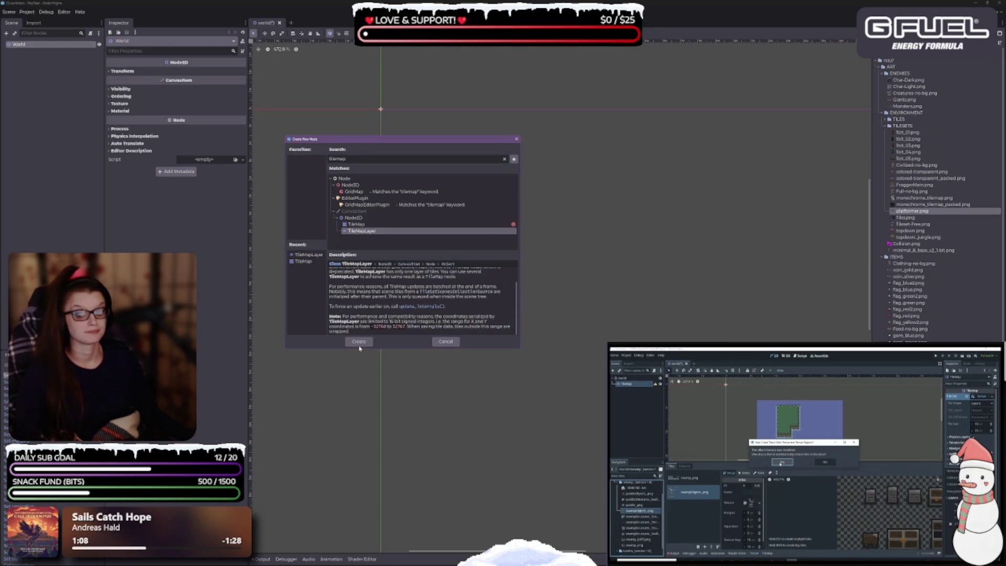
click(360, 342)
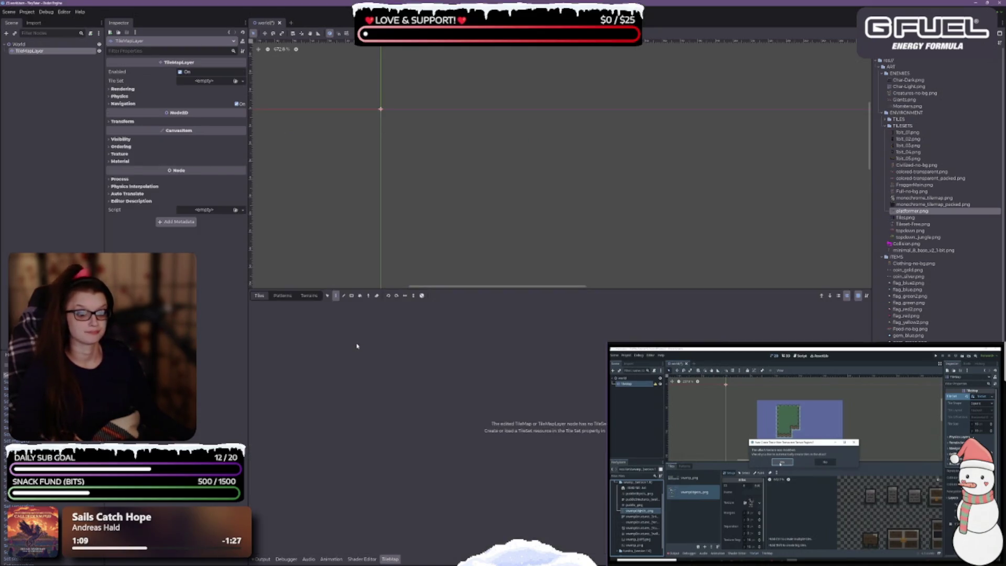
Step: Assign a New TileSet to the layer's Tile Set property and expand it
click(211, 82)
click(219, 97)
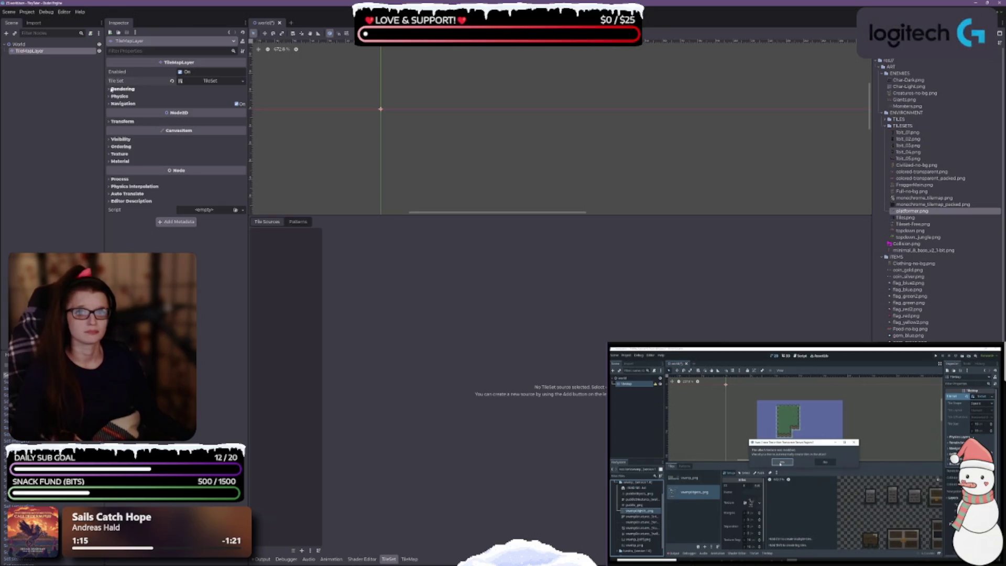
click(112, 89)
click(110, 89)
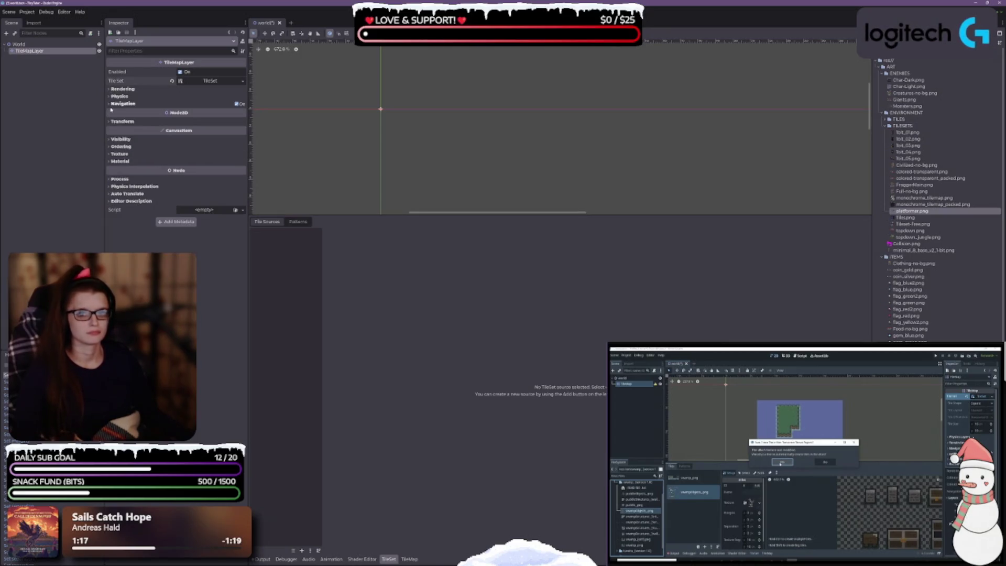
click(203, 80)
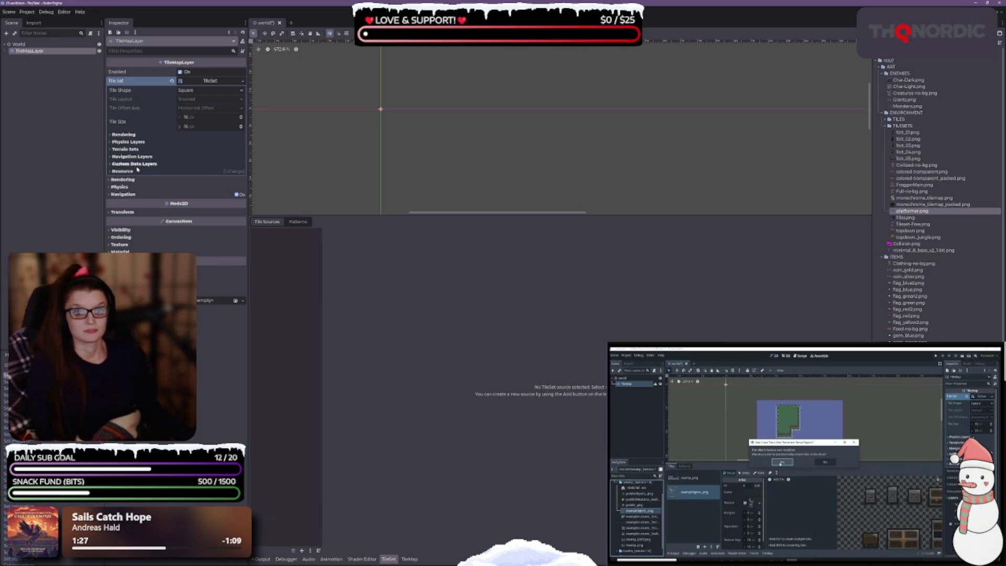
Step: Set the TileSet's tile width to 8 px
click(211, 116)
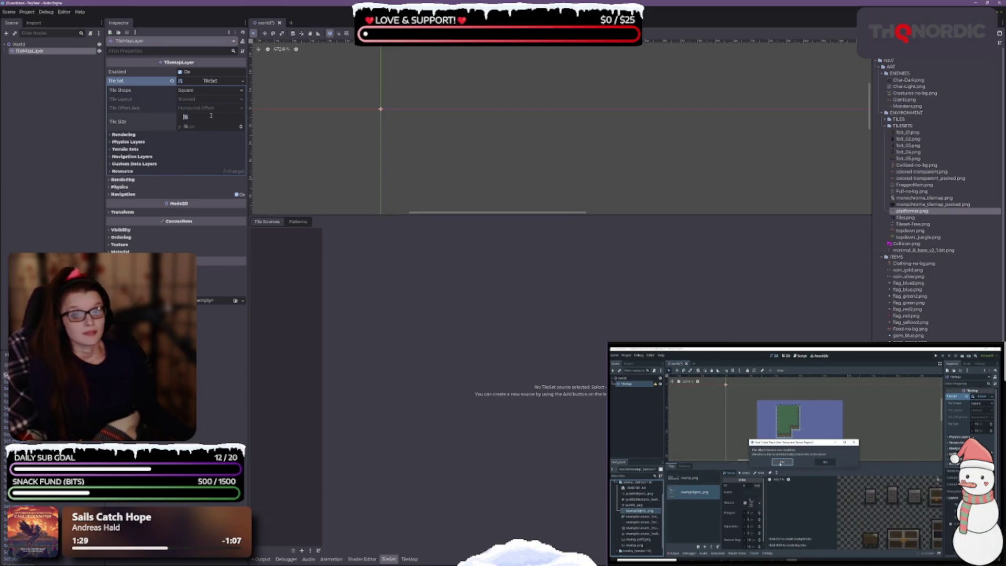
text(8)
key(Tab)
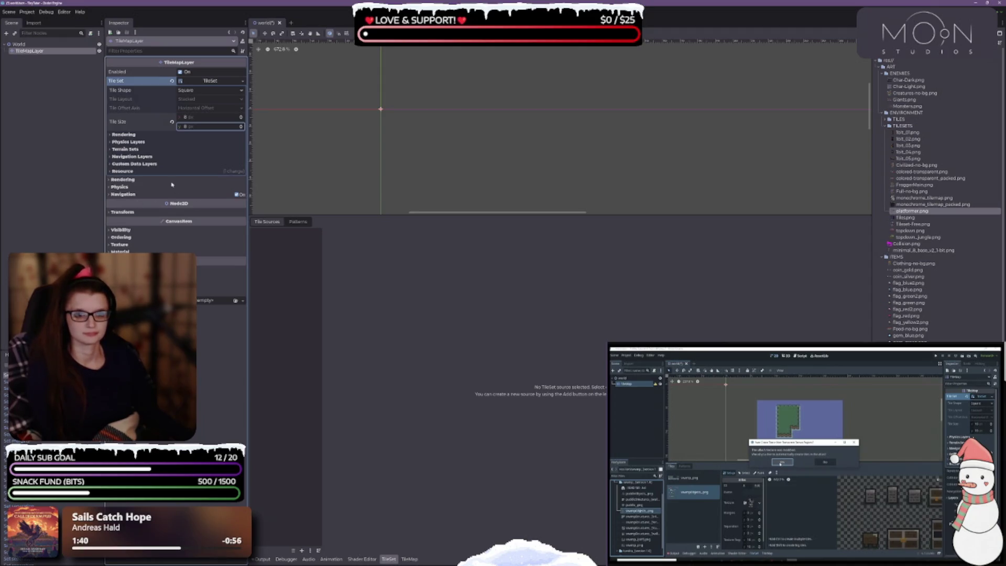
Step: Inspect the layer's Rendering and Physics and the TileSet's Terrain Sets, then save the scene
click(110, 179)
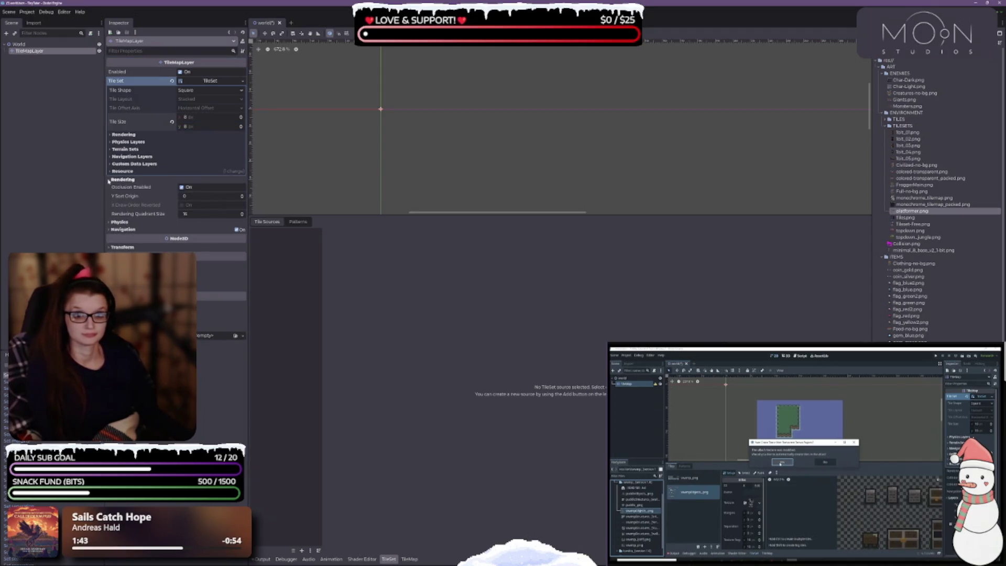
click(111, 223)
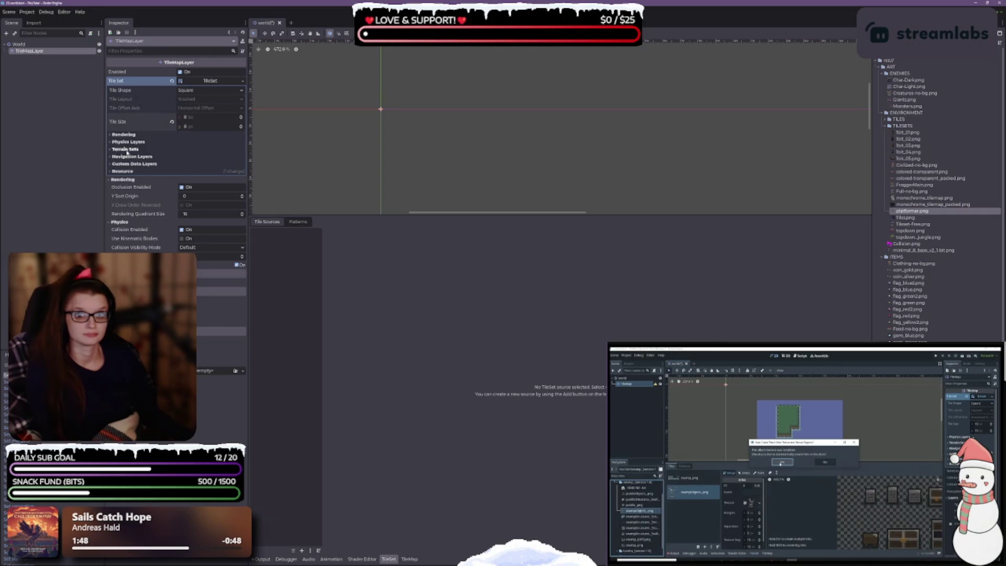
click(111, 135)
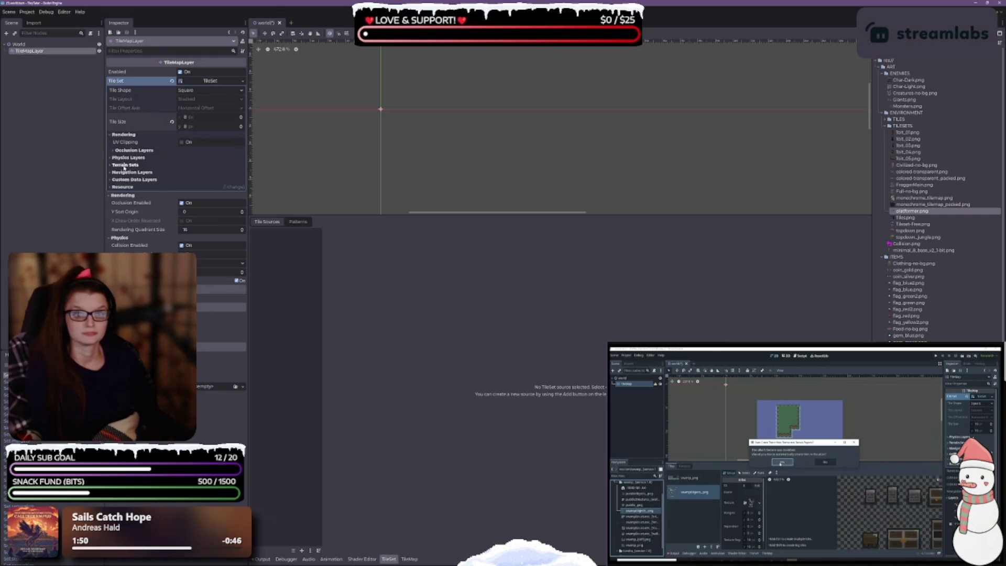
click(112, 135)
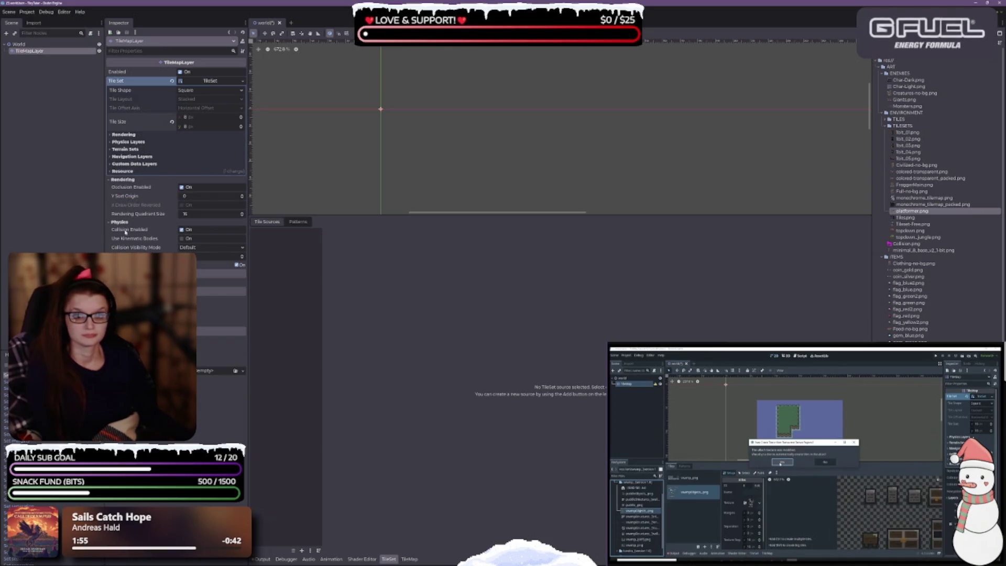
click(114, 150)
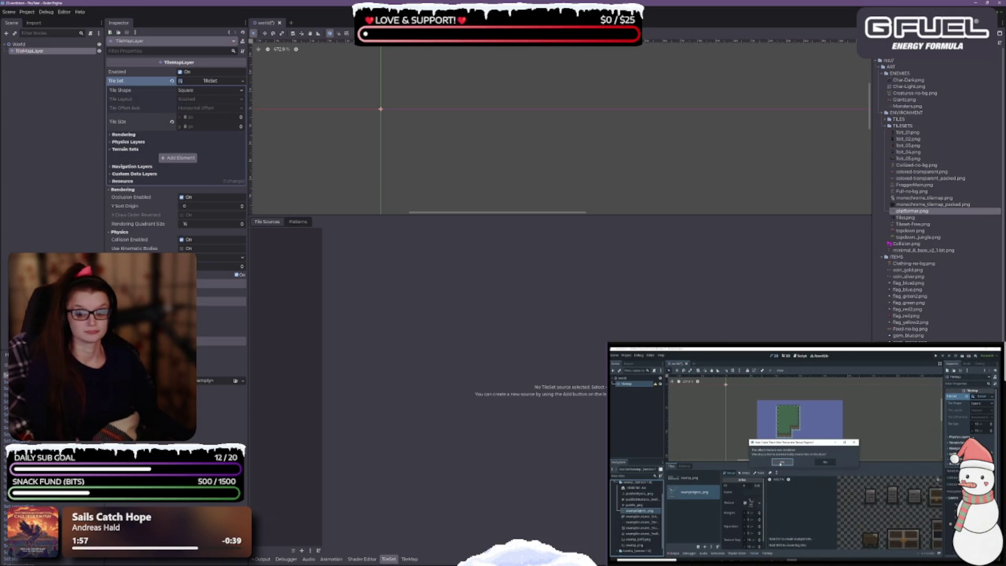
key(ctrl+s)
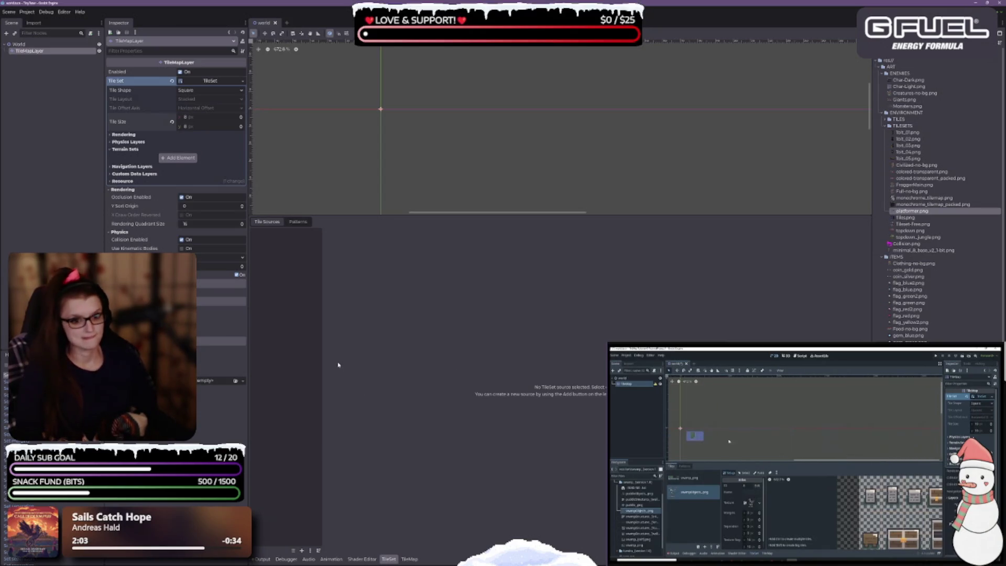
Step: Reselect the TileMapLayer, drag in topdown_jungle.png, and show the TileSet editor panel
click(19, 44)
click(29, 51)
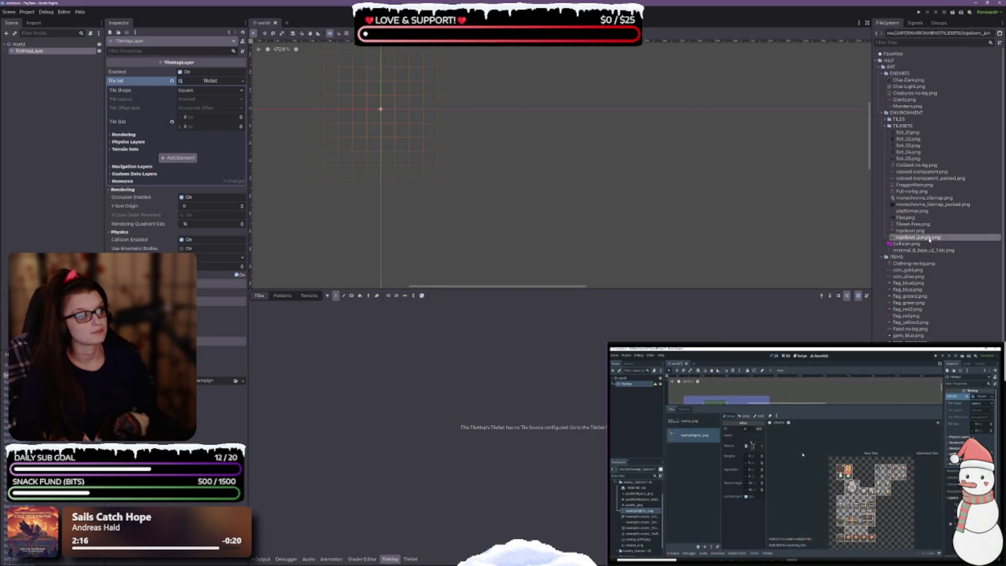
mouse_move(925, 239)
mouse_down()
mouse_move(224, 231)
mouse_move(128, 127)
mouse_move(95, 197)
mouse_move(443, 437)
mouse_move(430, 414)
mouse_up()
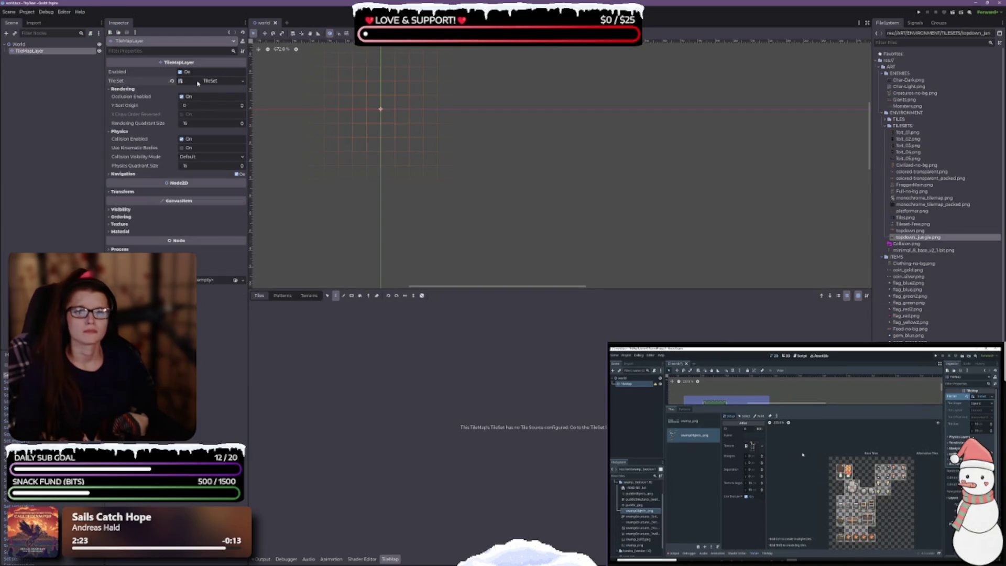
click(198, 83)
click(390, 560)
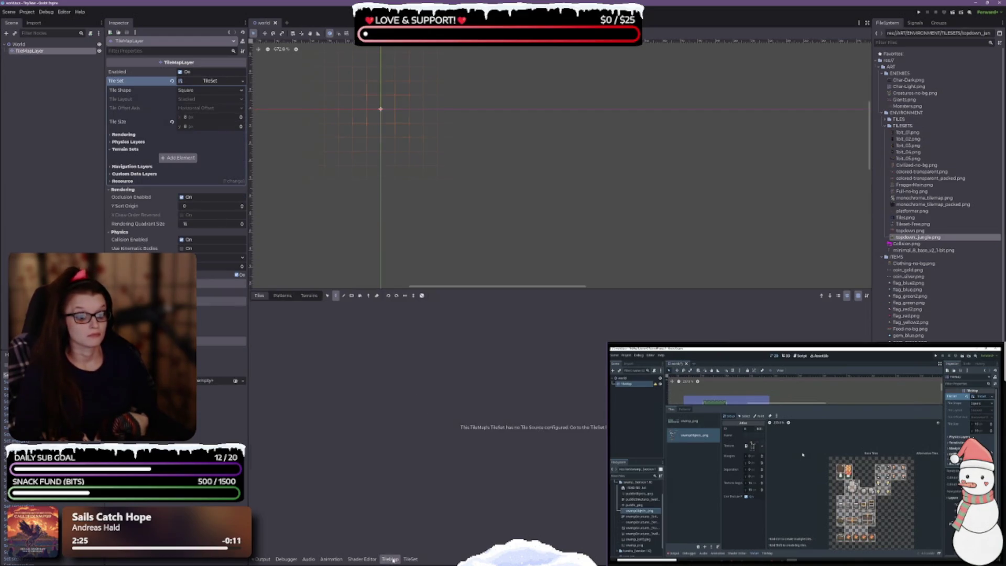
click(410, 560)
Step: Add topdown_jungle.png as an auto-tiled atlas source named Jungle and save the scene
mouse_move(918, 237)
mouse_down()
mouse_move(793, 283)
mouse_move(269, 308)
mouse_move(278, 311)
mouse_up()
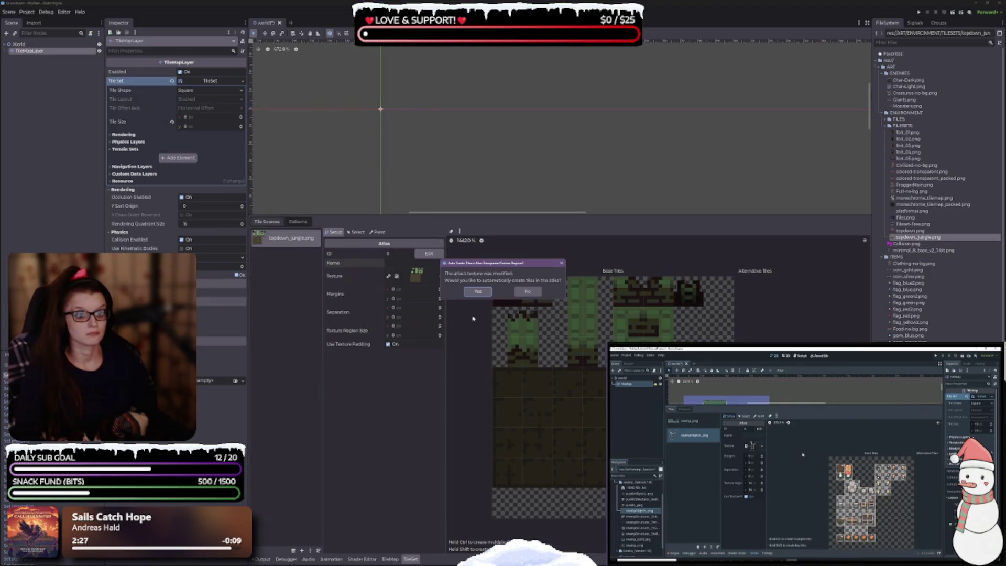
click(480, 292)
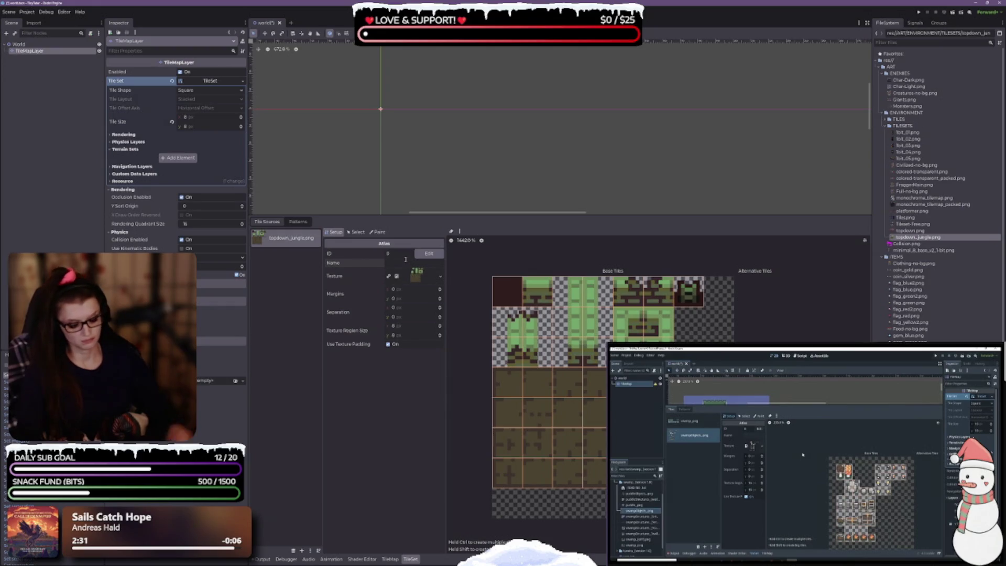
text(Jungl)
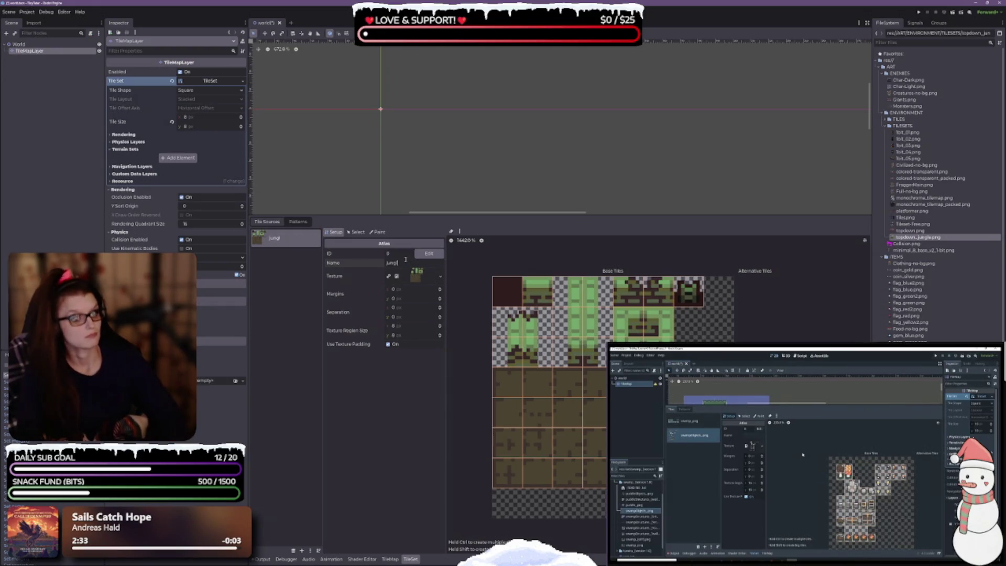
text(e)
key(ctrl+s)
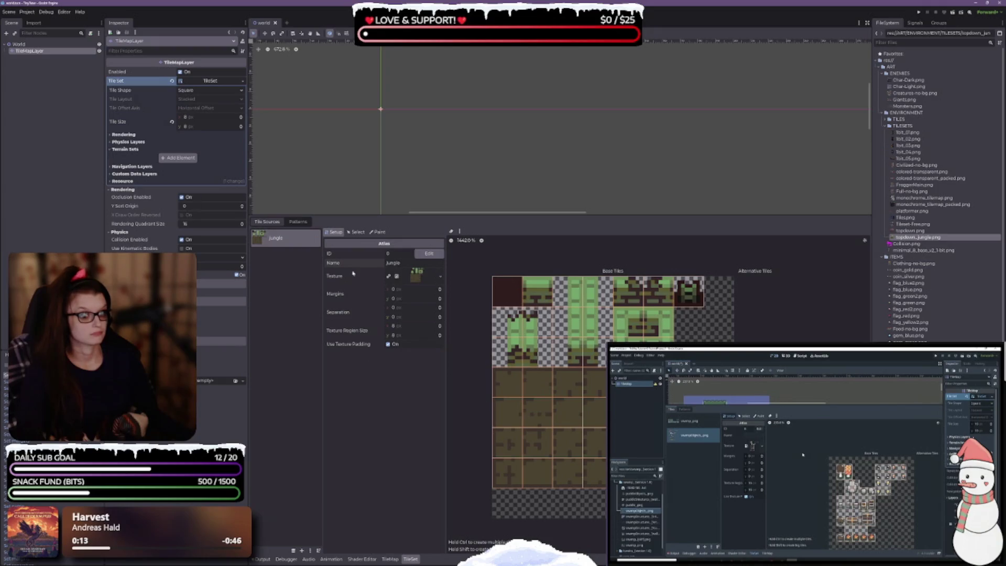
click(378, 232)
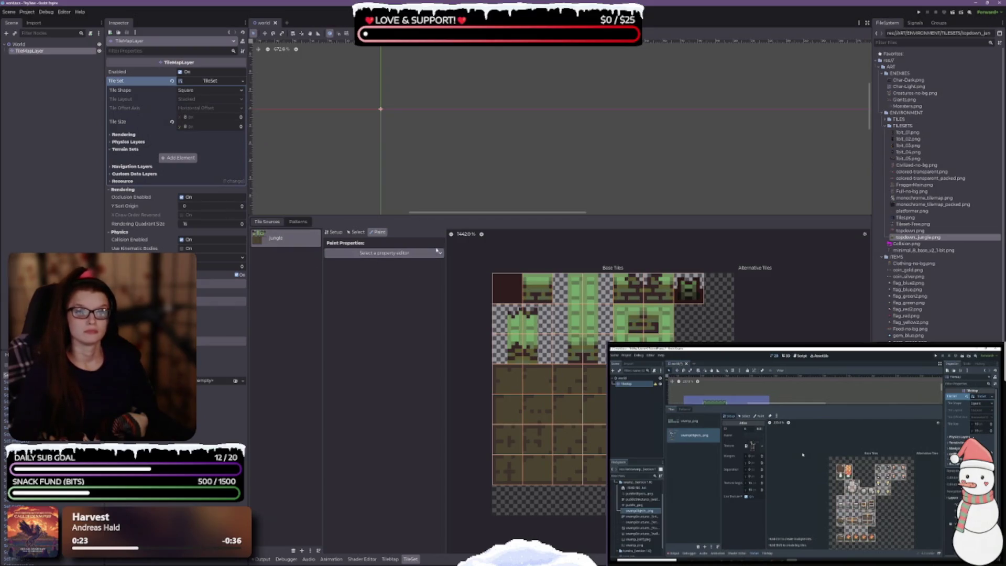
Step: Select the 4x4 brown ground tiles in the Jungle atlas and enlarge the 2D viewport
click(358, 233)
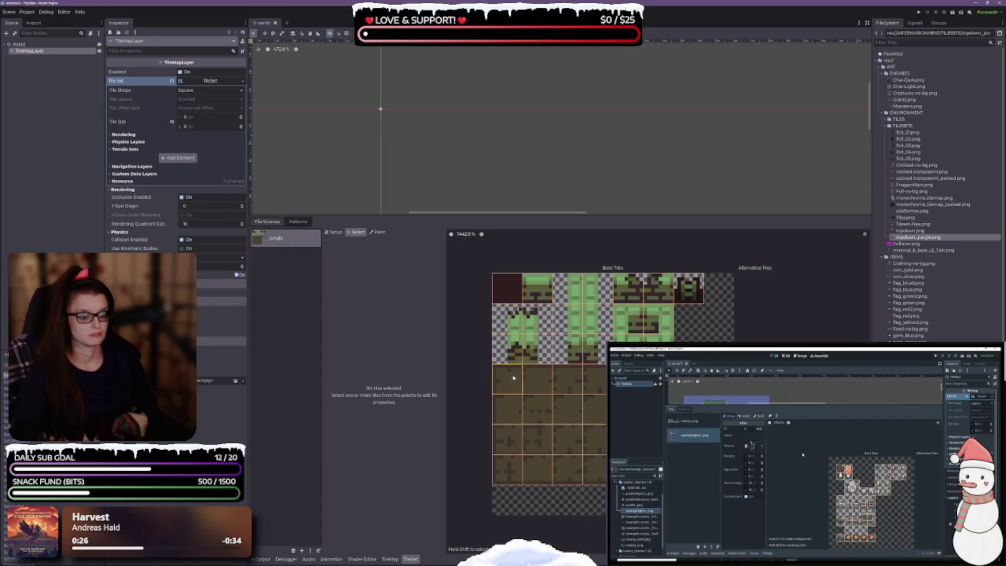
drag(514, 377, 599, 473)
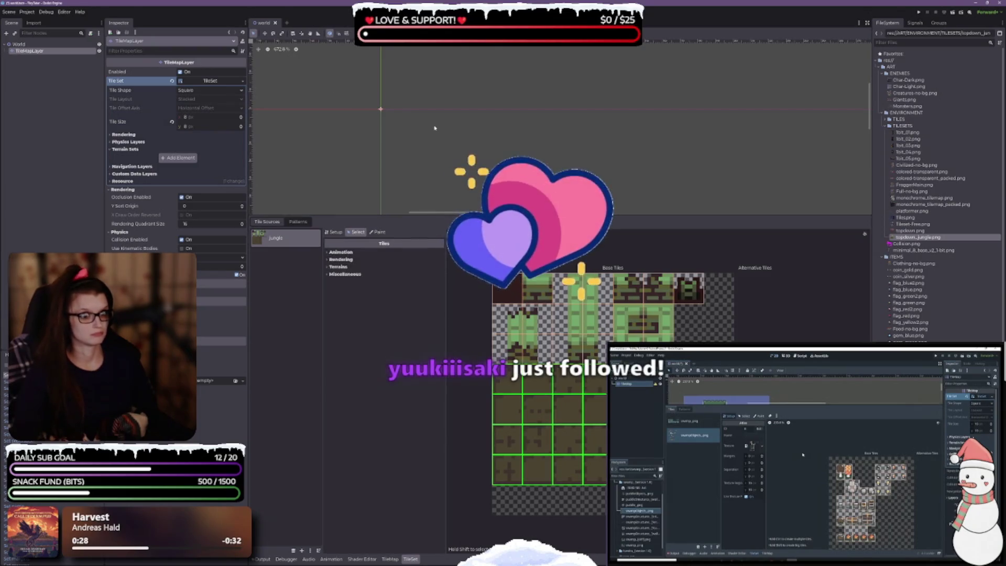
drag(503, 215, 503, 362)
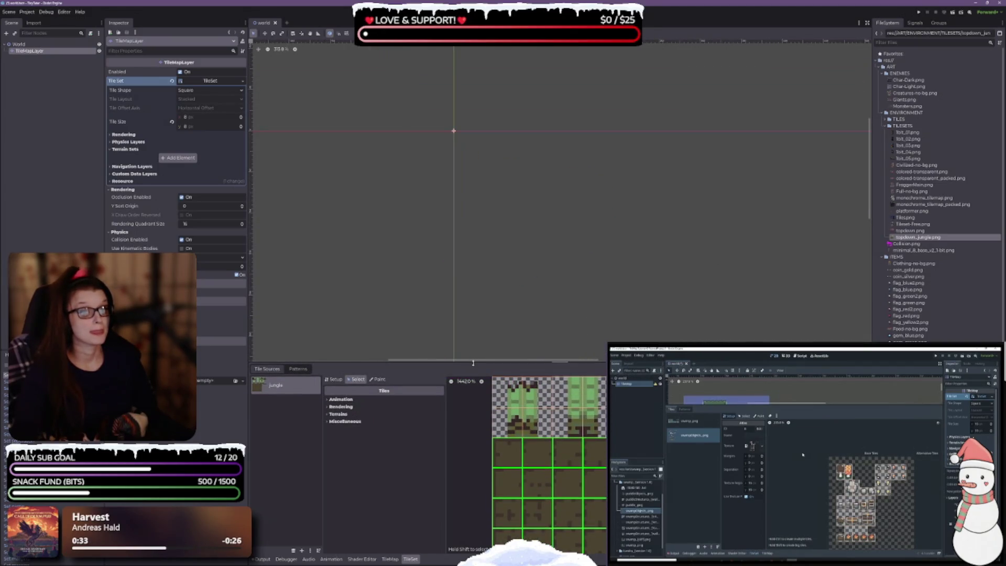
mouse_move(473, 362)
mouse_down()
mouse_move(473, 522)
mouse_move(474, 331)
mouse_up()
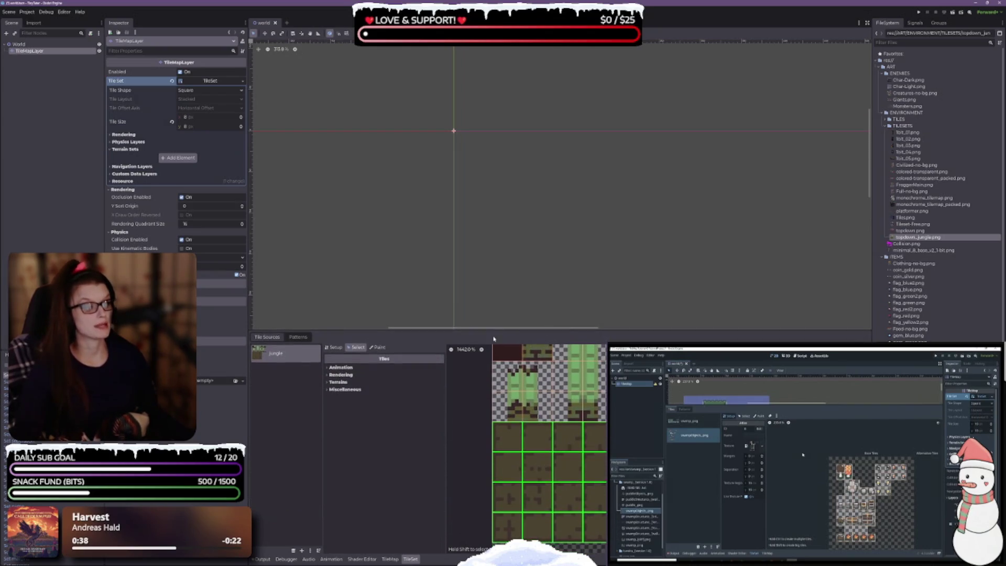
drag(537, 251, 455, 178)
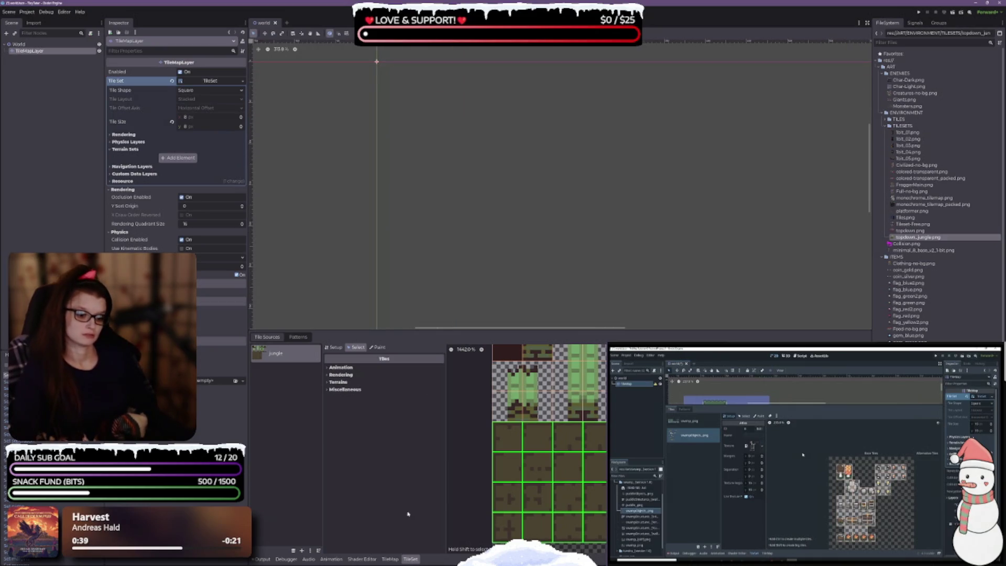
click(389, 559)
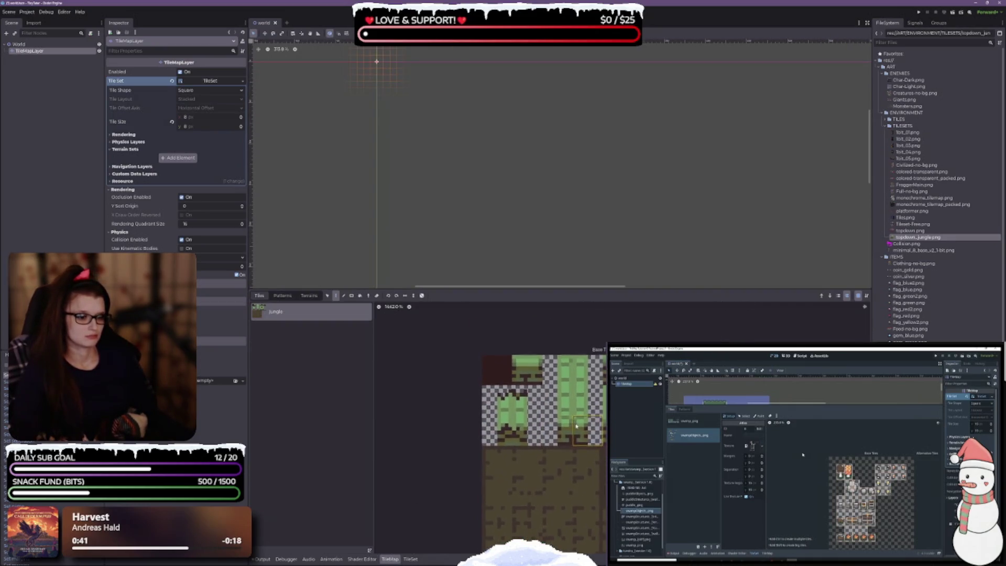
Step: Pick the 4x4 ground tile block and stamp it onto the map
scroll(587, 487, down, 1)
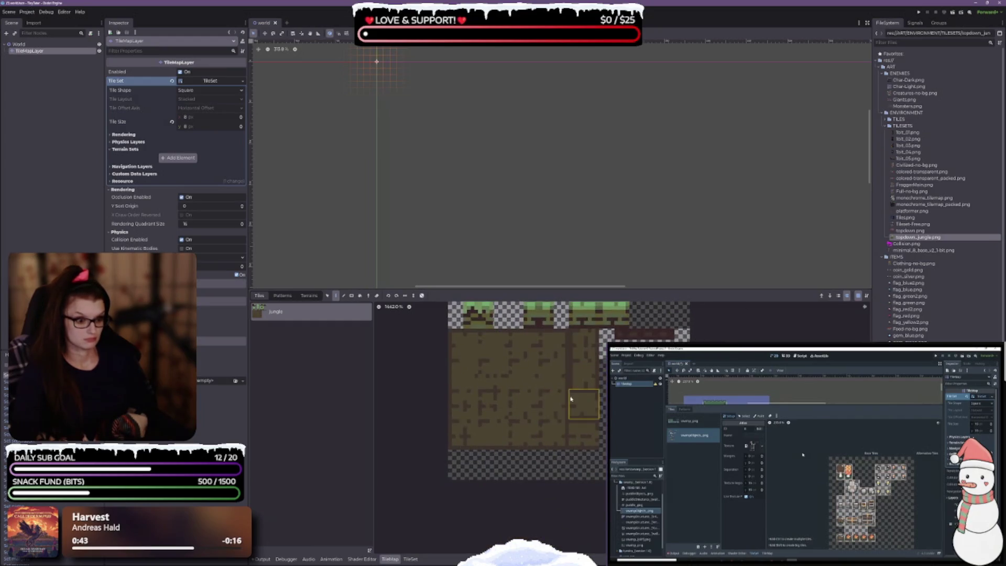
drag(463, 343, 554, 434)
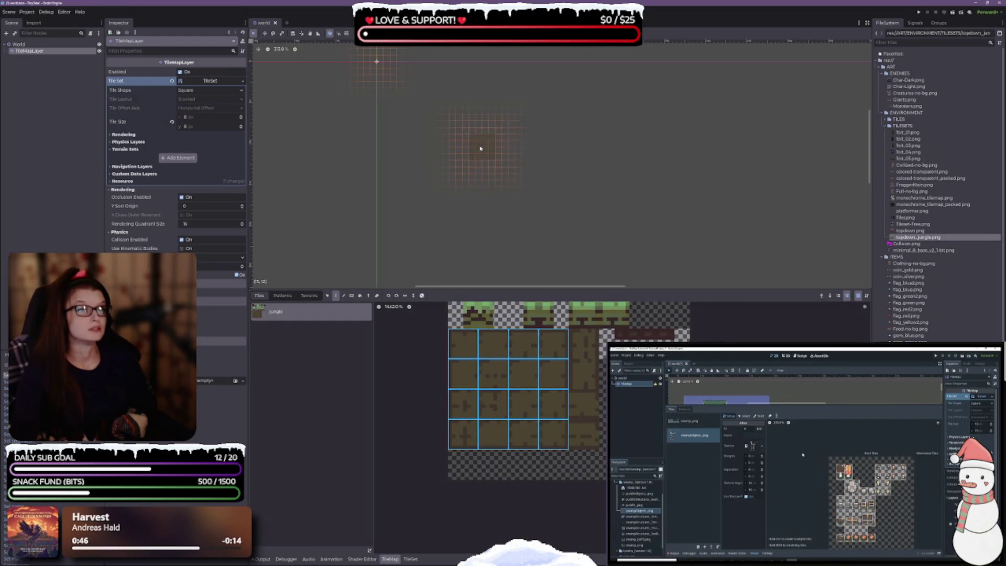
scroll(481, 148, up, 6)
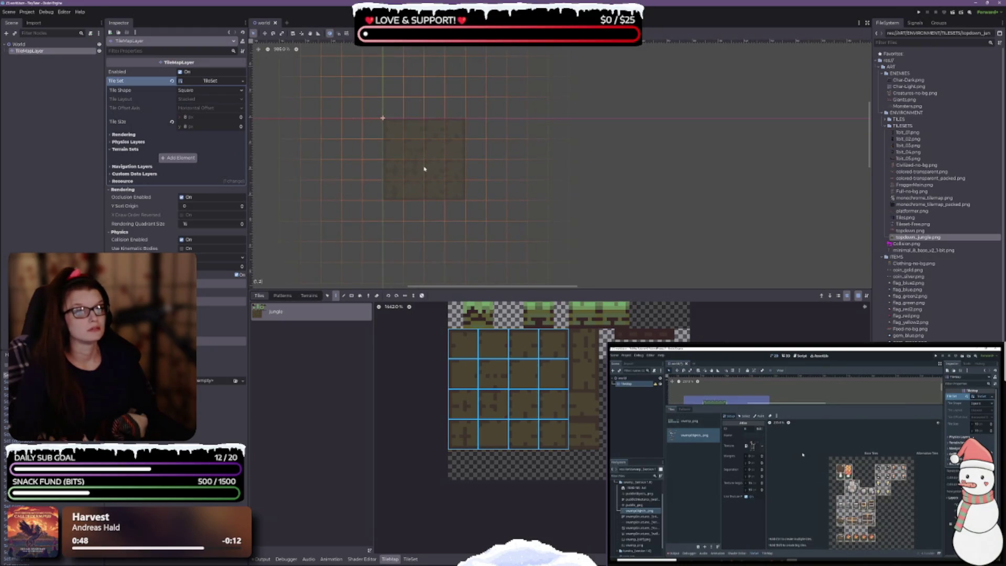
click(425, 169)
scroll(488, 131, down, 2)
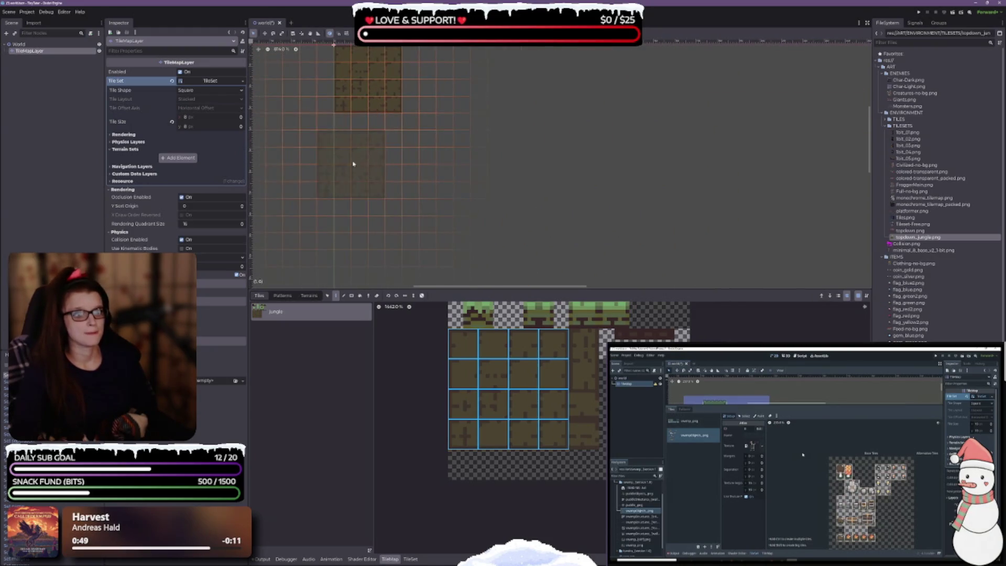
scroll(419, 163, down, 3)
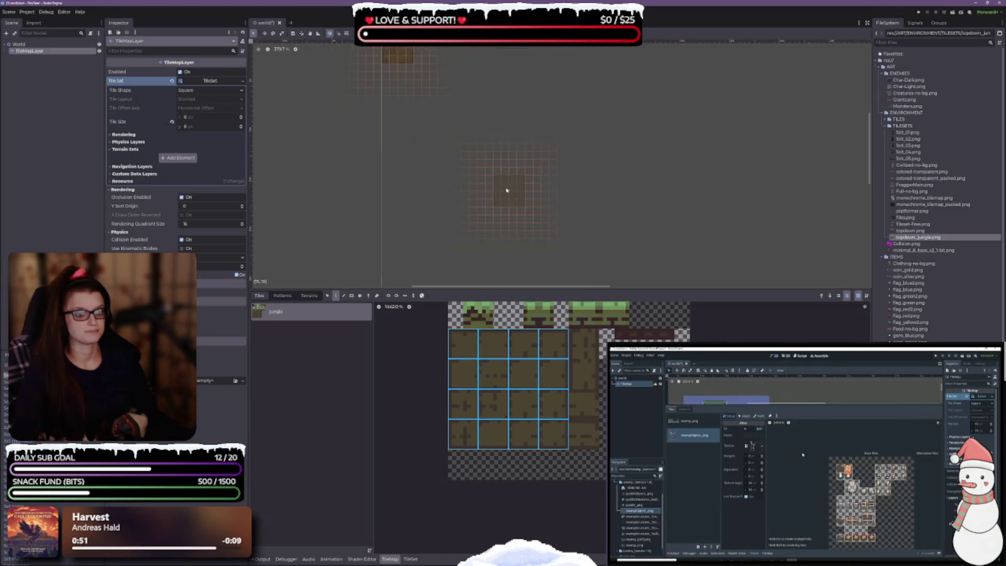
scroll(461, 262, down, 1)
drag(454, 287, 453, 417)
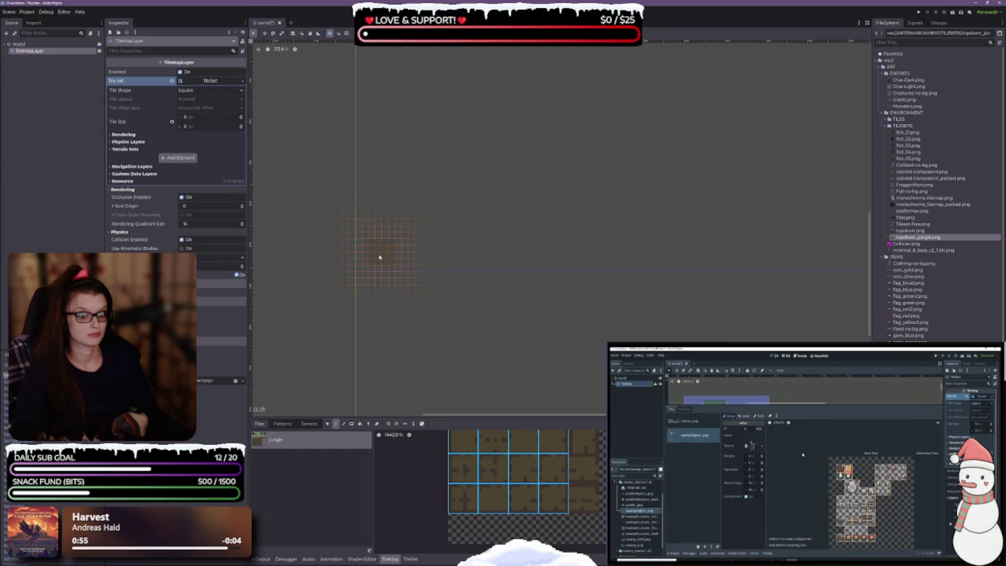
Step: Paint a long vertical column of dirt tiles in a straight line
key(shift)
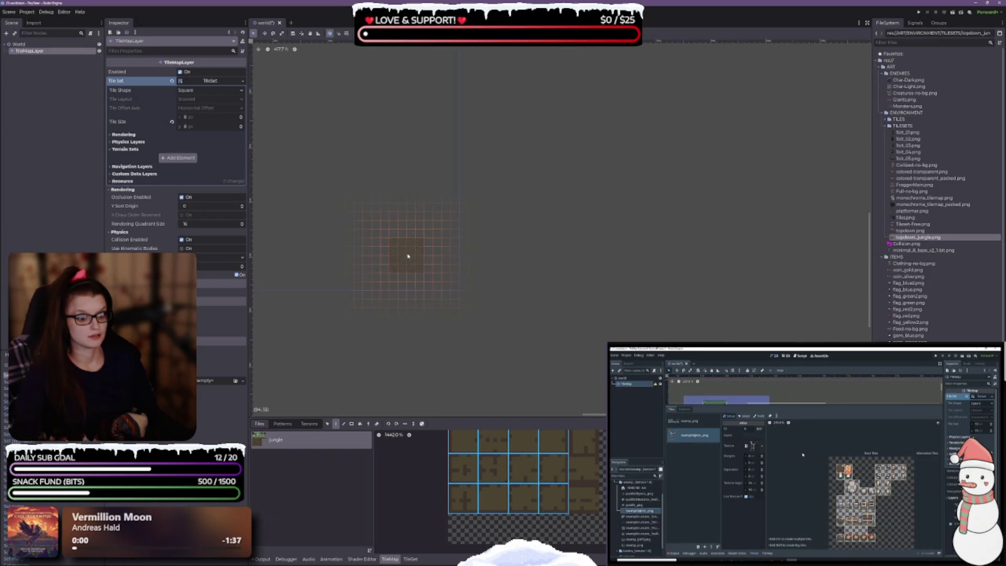
scroll(399, 230, up, 3)
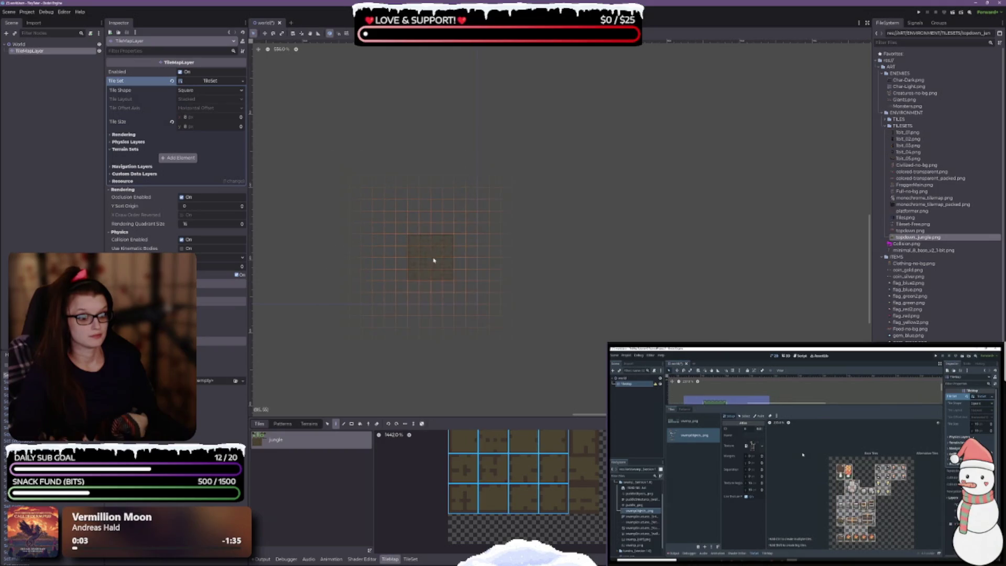
click(454, 281)
scroll(682, 244, down, 2)
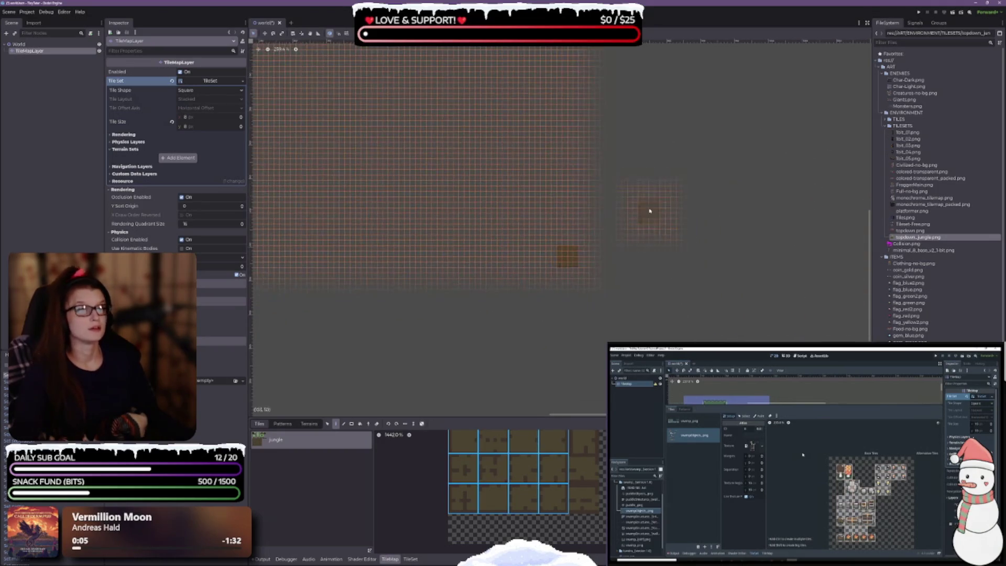
scroll(523, 254, up, 1)
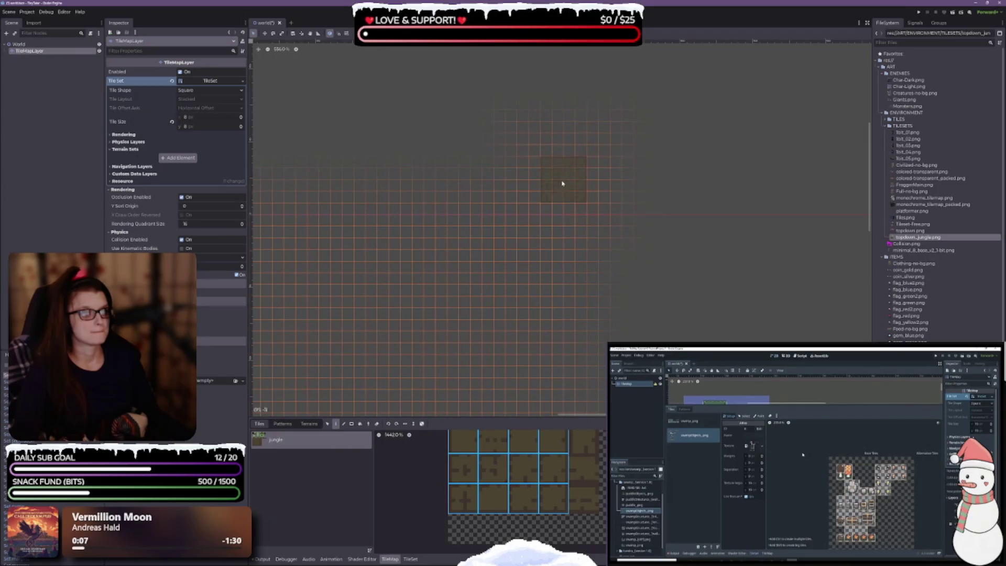
scroll(586, 238, up, 2)
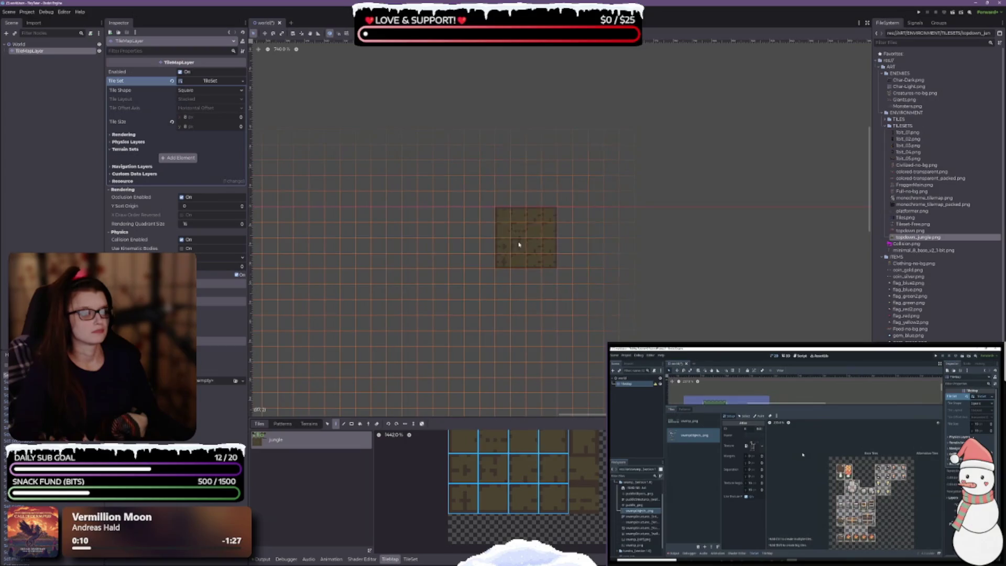
scroll(519, 244, down, 8)
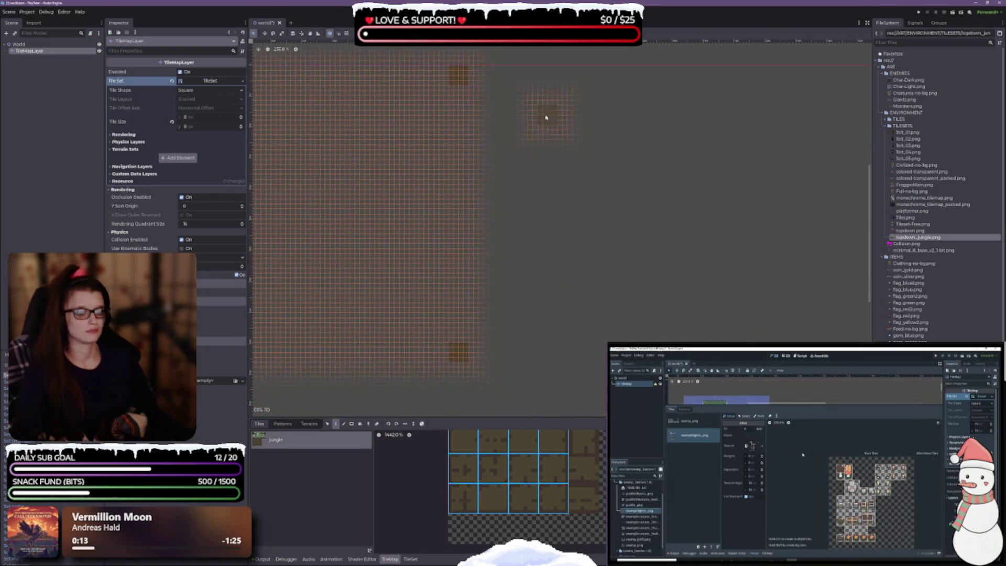
scroll(523, 236, up, 3)
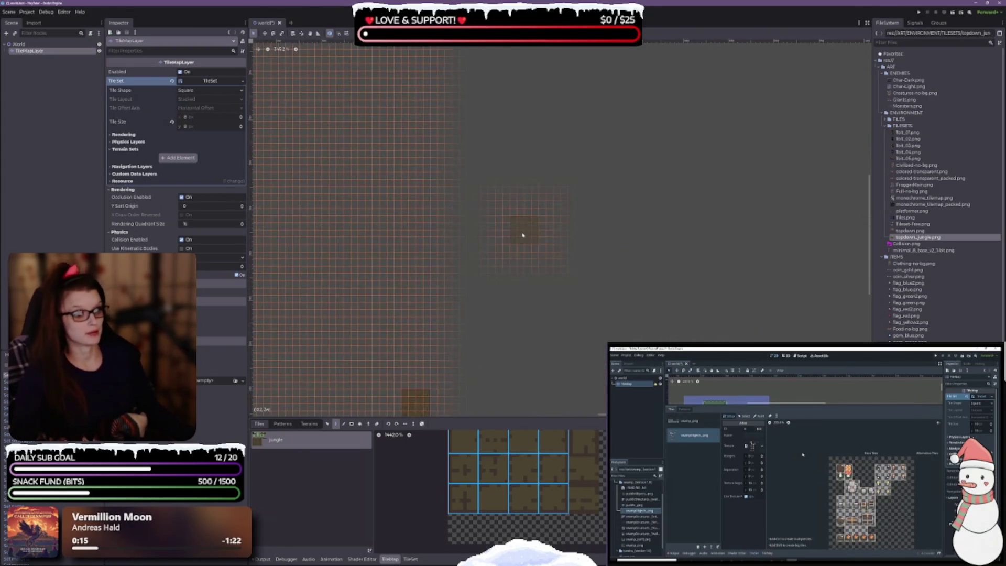
scroll(523, 235, down, 1)
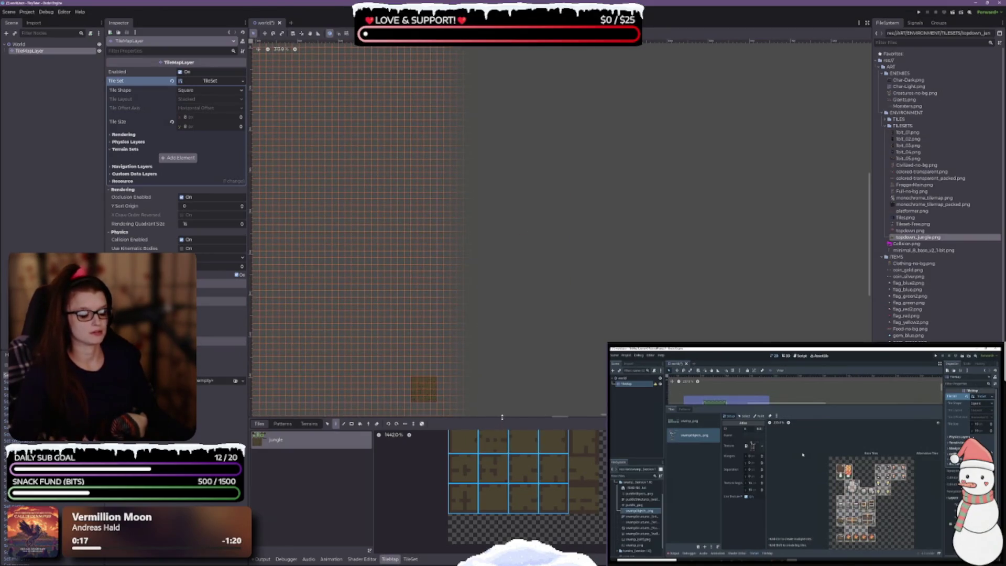
drag(502, 416, 502, 471)
drag(481, 353, 629, 281)
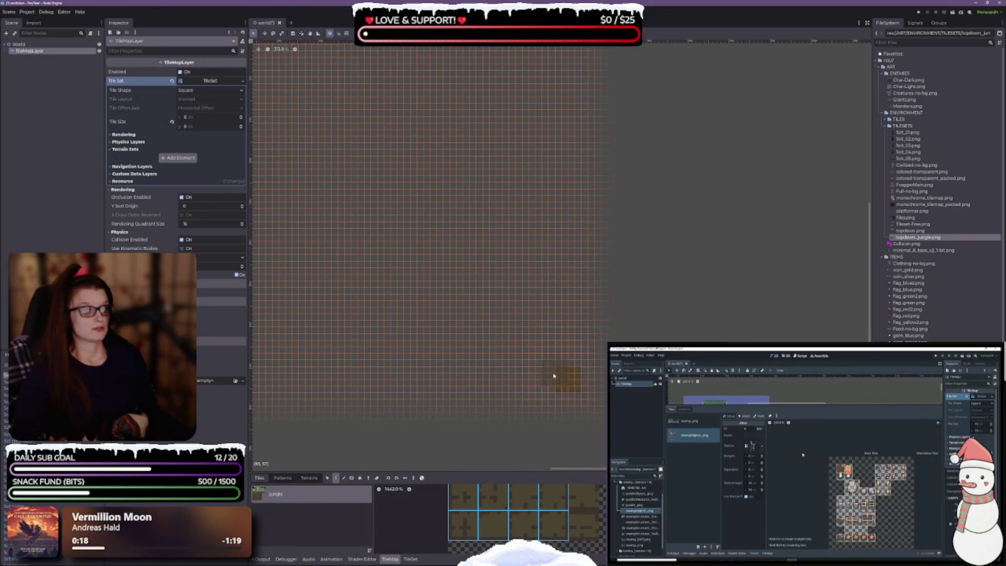
drag(587, 320, 547, 296)
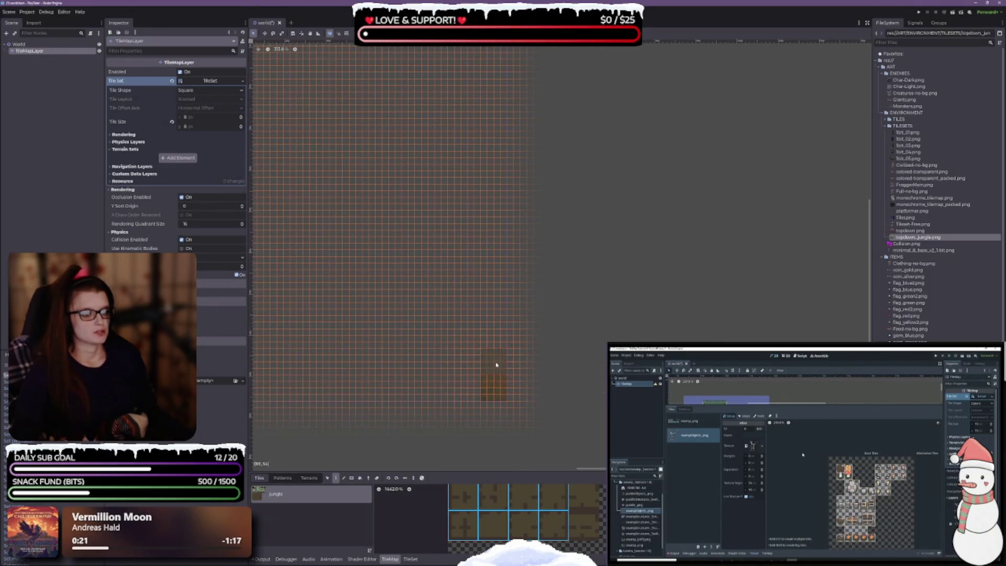
mouse_move(496, 365)
mouse_down()
mouse_move(483, 168)
mouse_move(503, 125)
mouse_move(491, 53)
mouse_up()
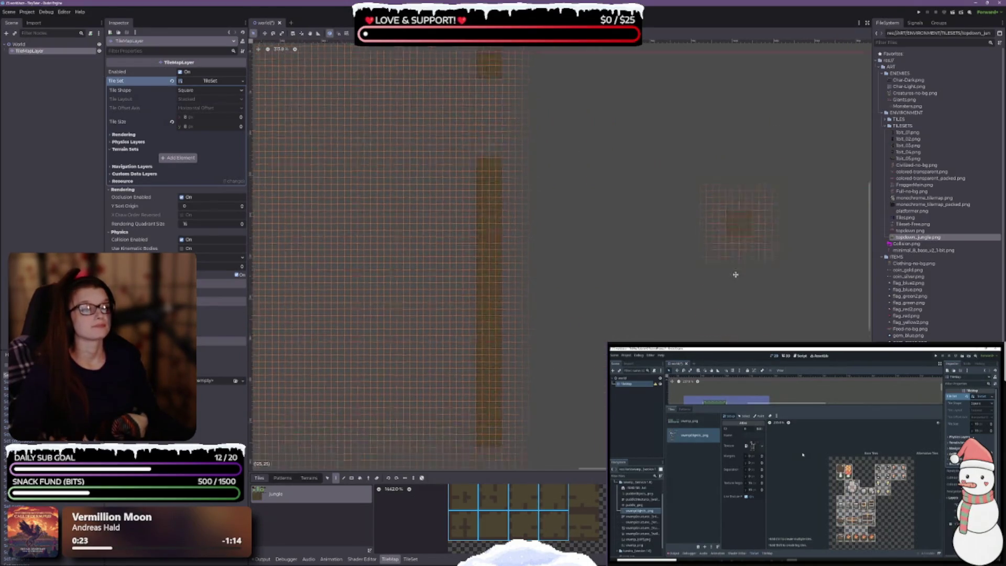
scroll(528, 390, up, 5)
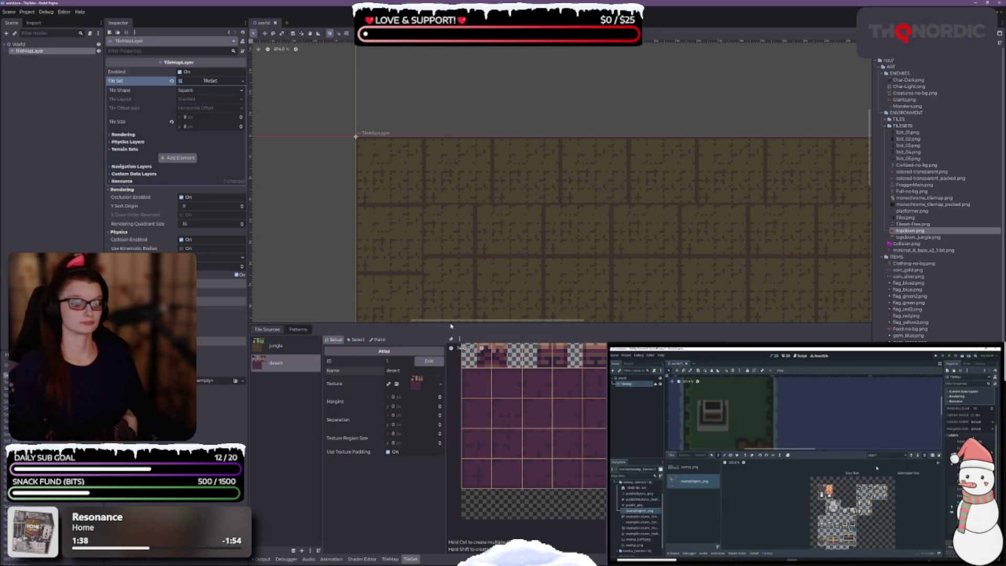
mouse_move(363, 406)
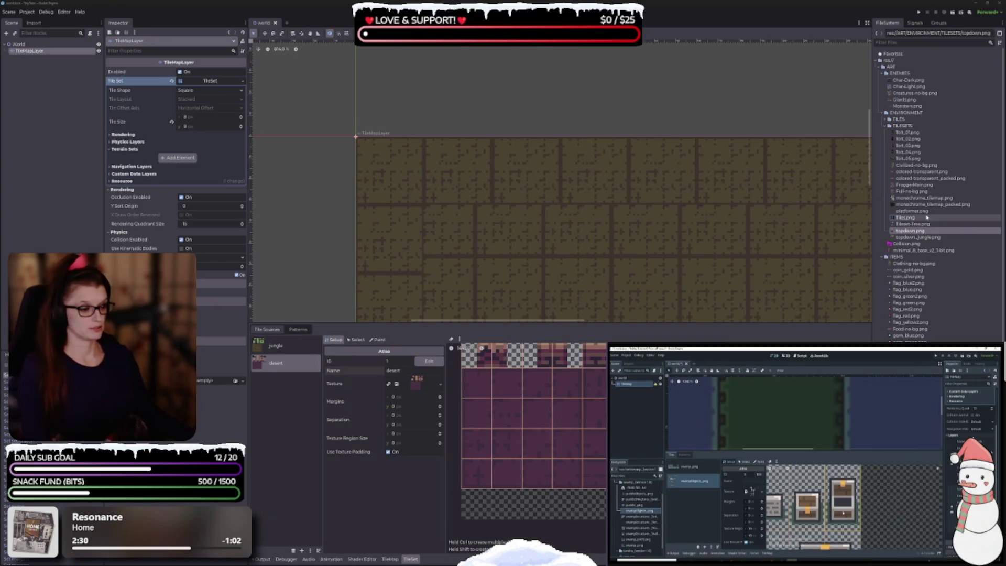
mouse_move(928, 208)
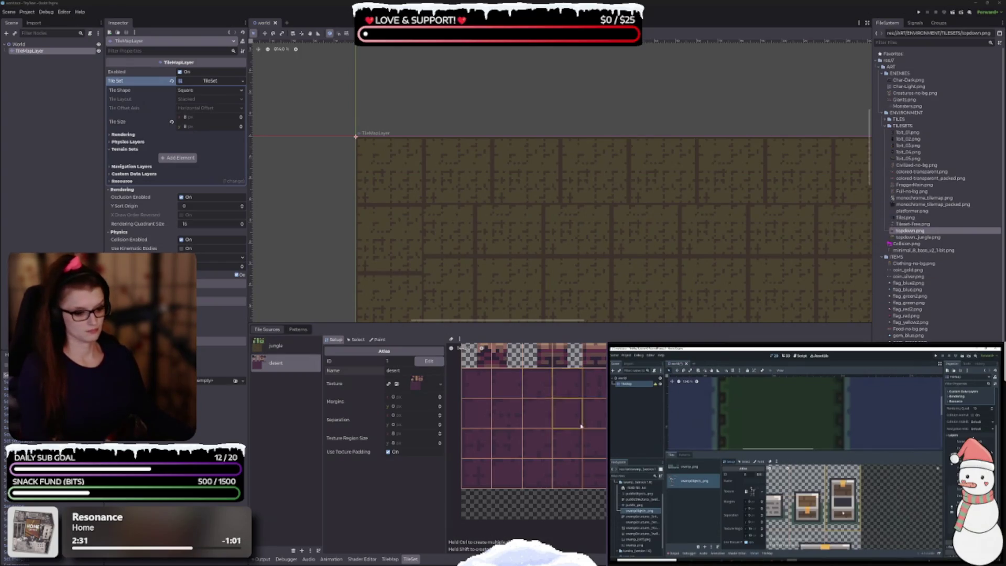
scroll(571, 414, up, 2)
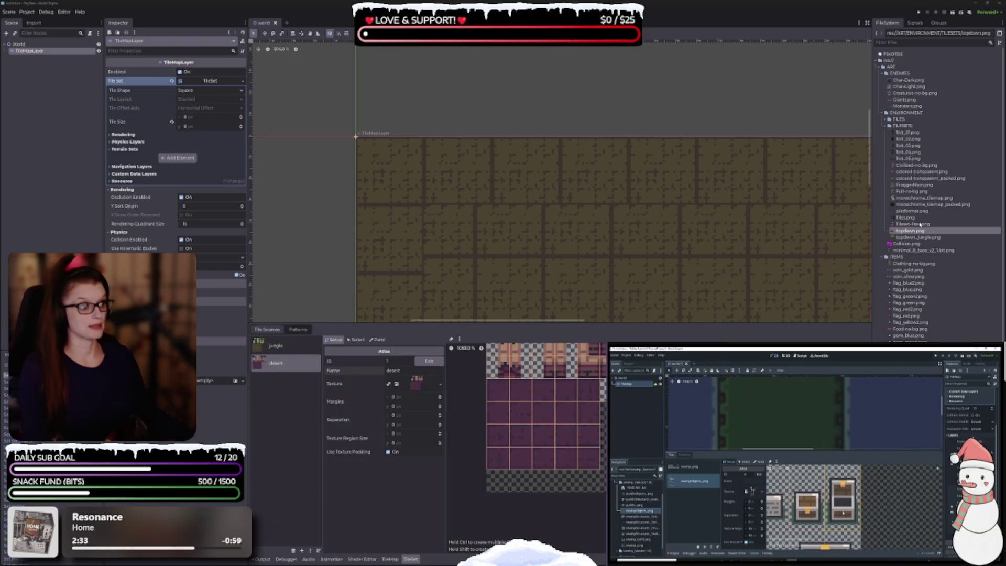
mouse_move(921, 224)
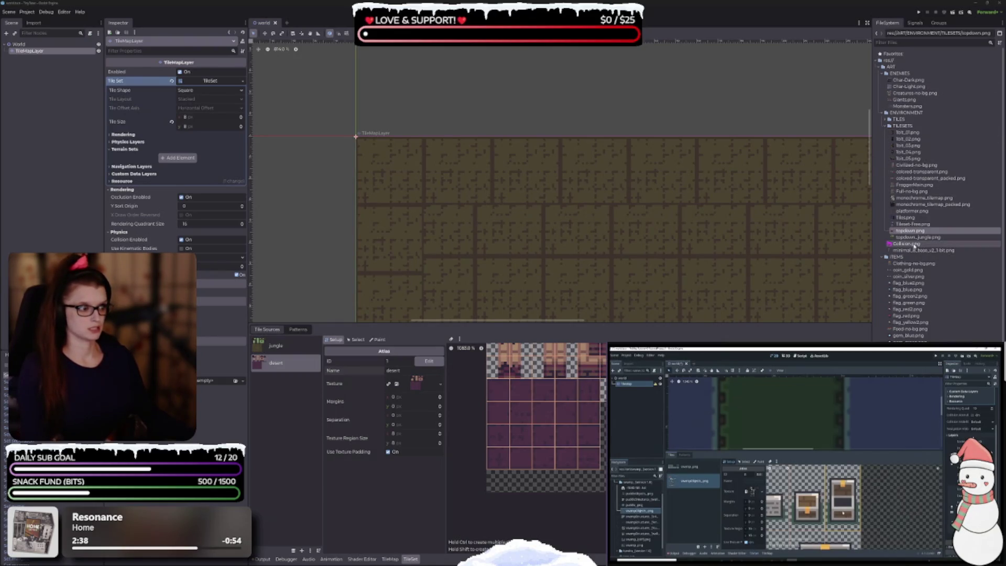
scroll(938, 221, down, 1)
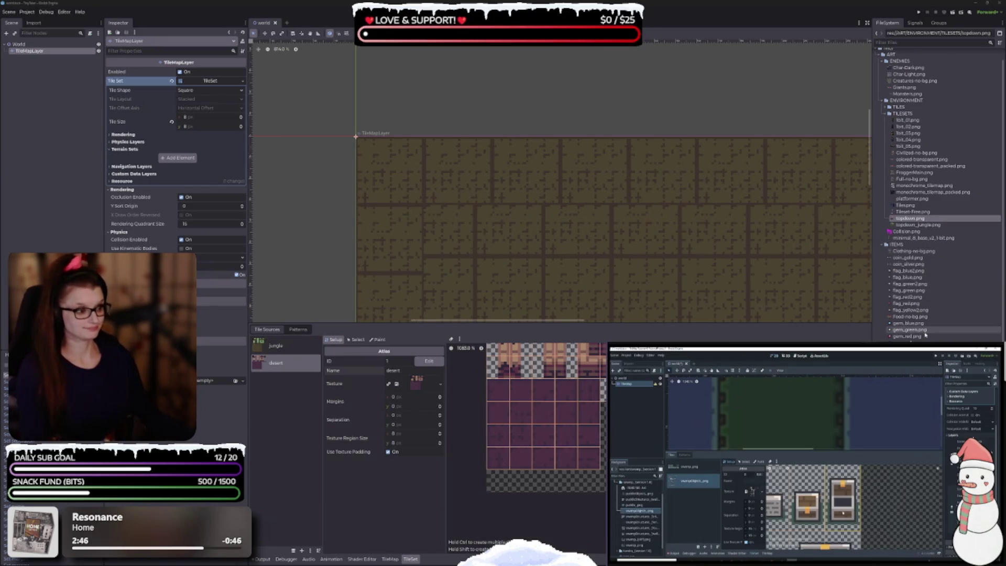
click(914, 252)
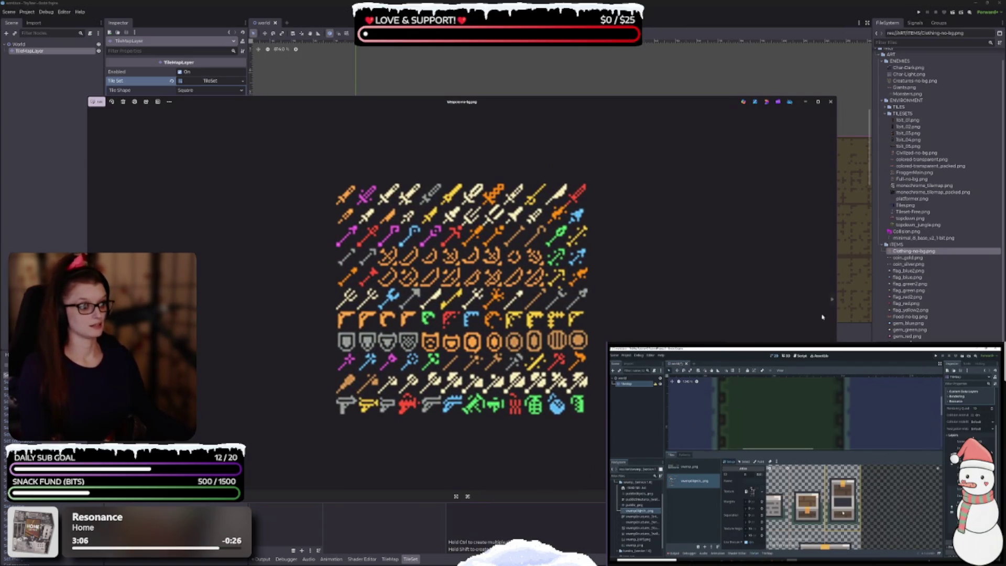
click(831, 300)
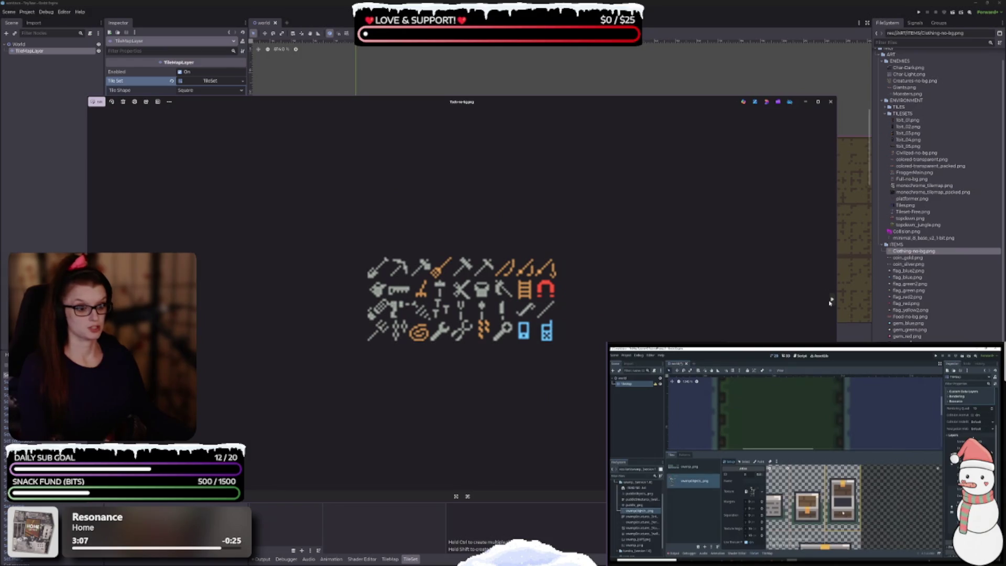
click(832, 300)
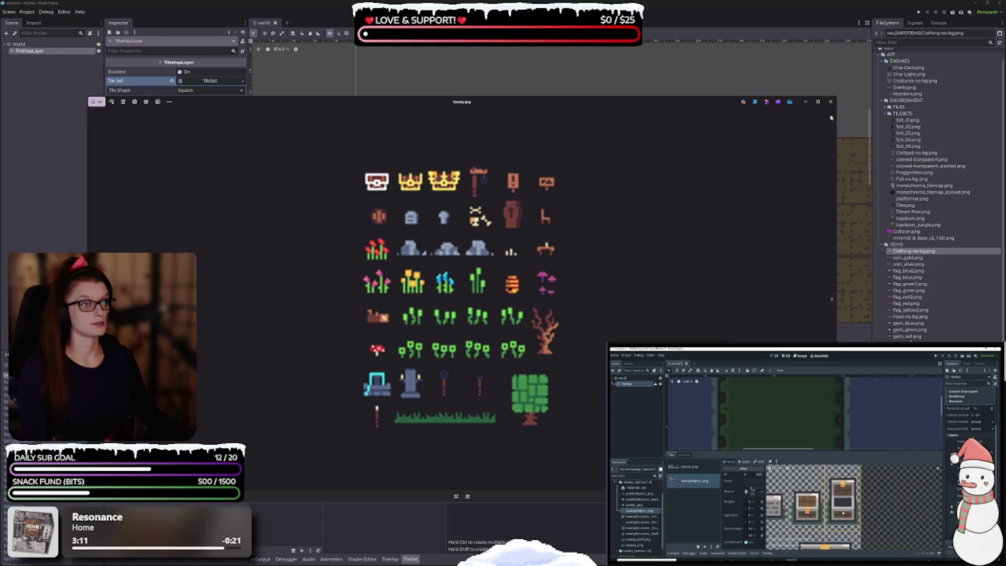
click(832, 103)
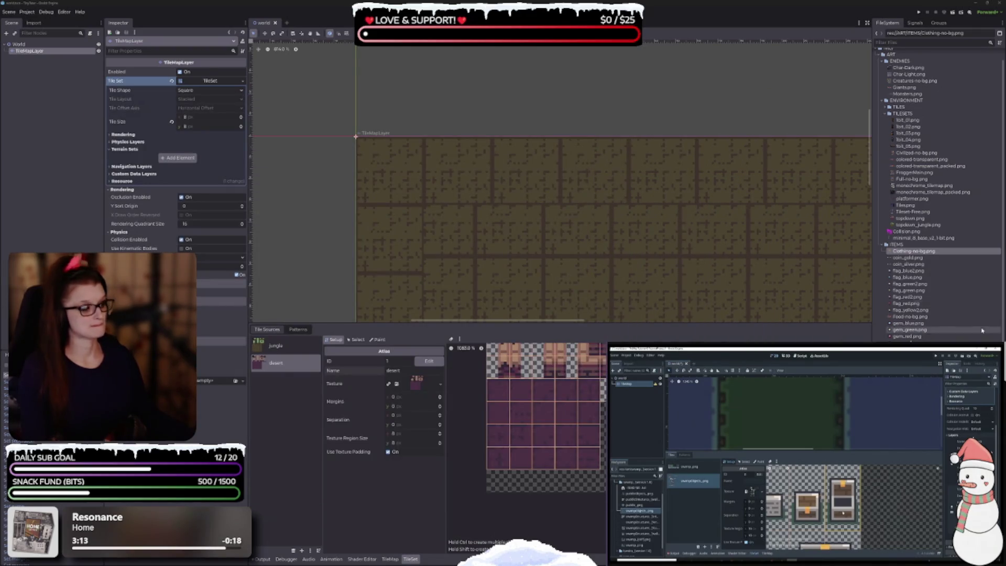
Step: Add Scenery.png as a new atlas source with auto-created tiles
mouse_move(910, 388)
mouse_down()
mouse_move(524, 380)
mouse_move(251, 401)
mouse_move(297, 375)
mouse_up()
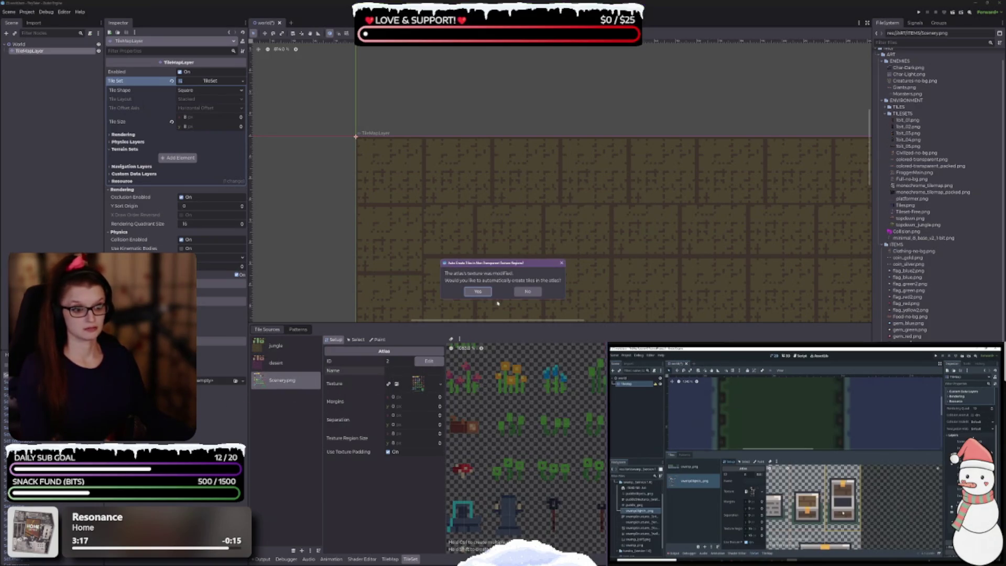
click(479, 292)
scroll(541, 425, up, 5)
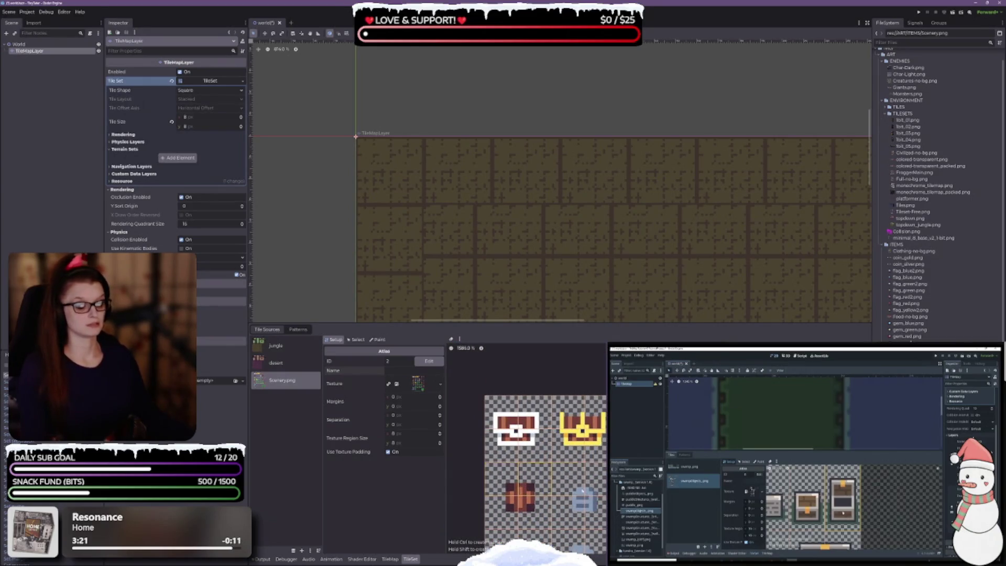
scroll(583, 492, up, 2)
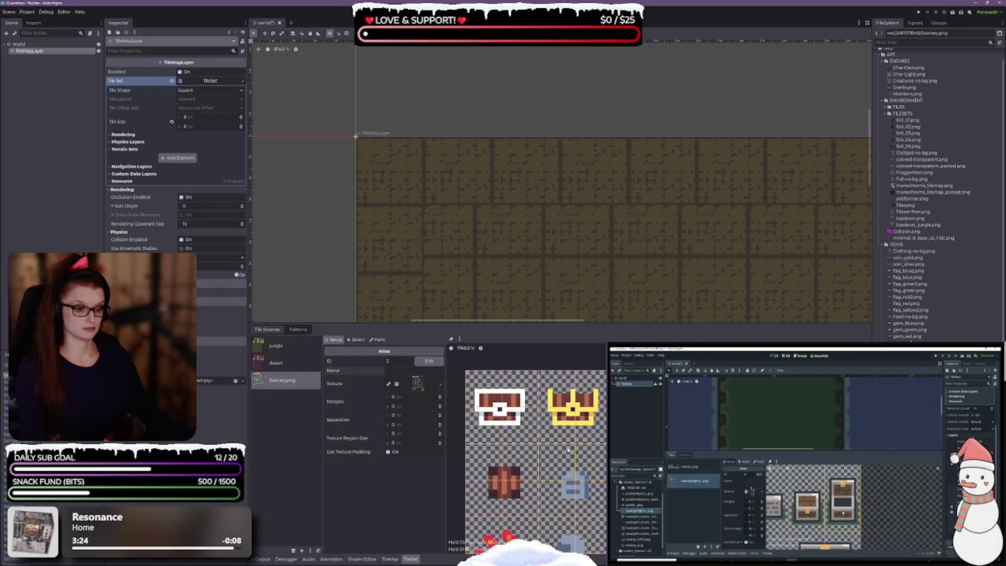
Step: Enlarge the atlas editor and hide the side docks so it fills the window
mouse_move(532, 323)
mouse_down()
mouse_move(519, 158)
mouse_move(493, 50)
mouse_up()
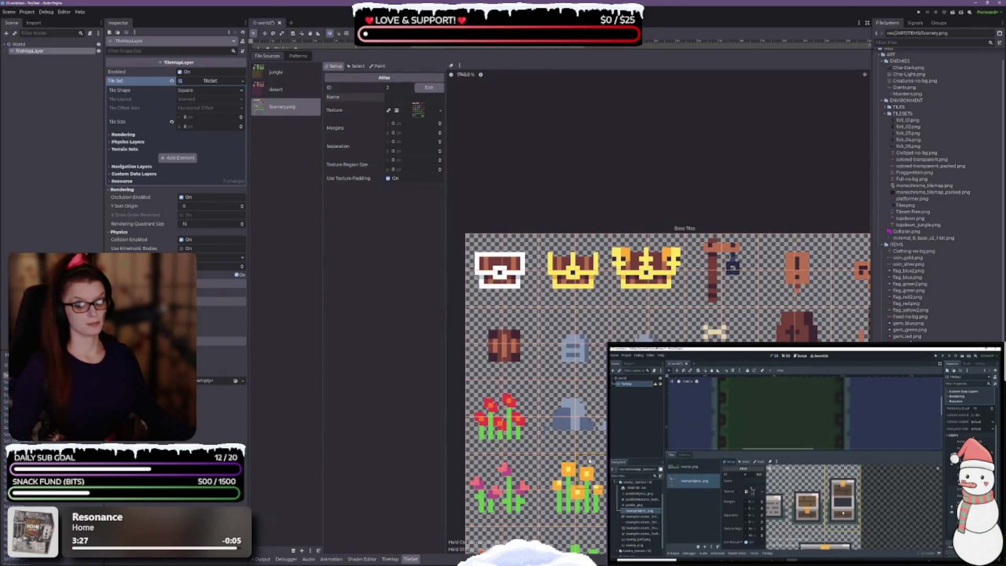
drag(576, 488, 527, 393)
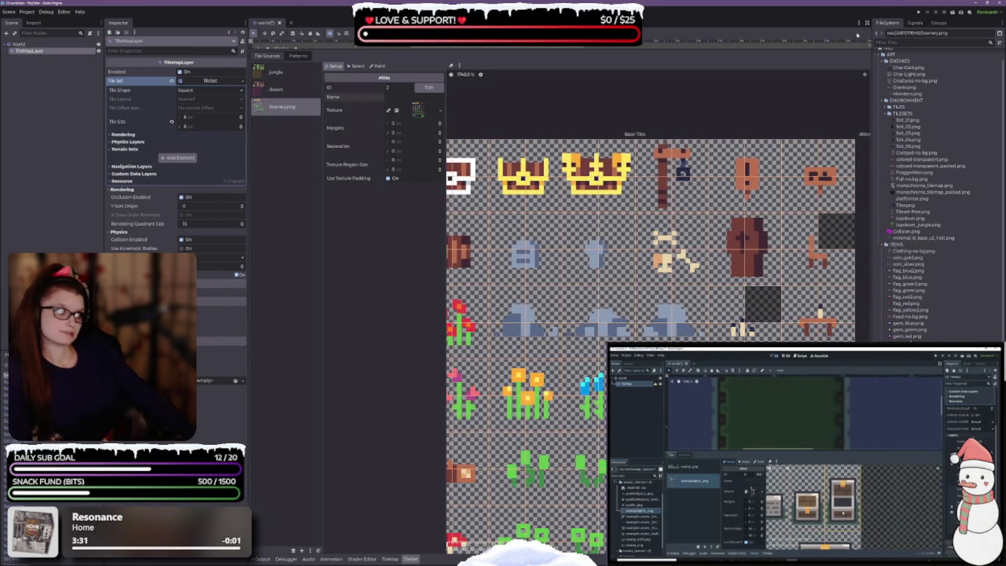
key(ctrl+shift+F11)
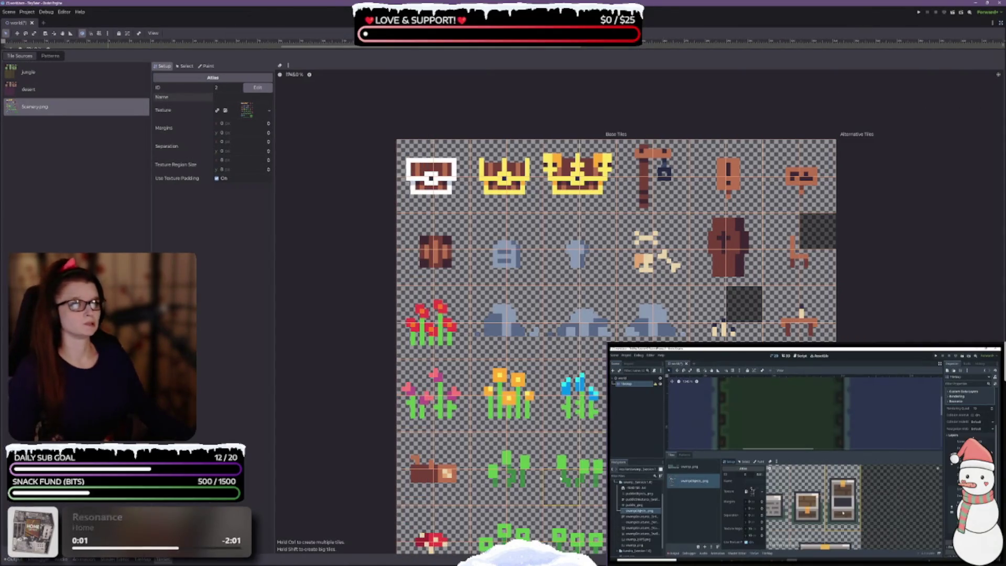
Step: Browse the Scenery.png atlas tiles and save the scene
scroll(384, 233, up, 2)
scroll(384, 233, up, 2)
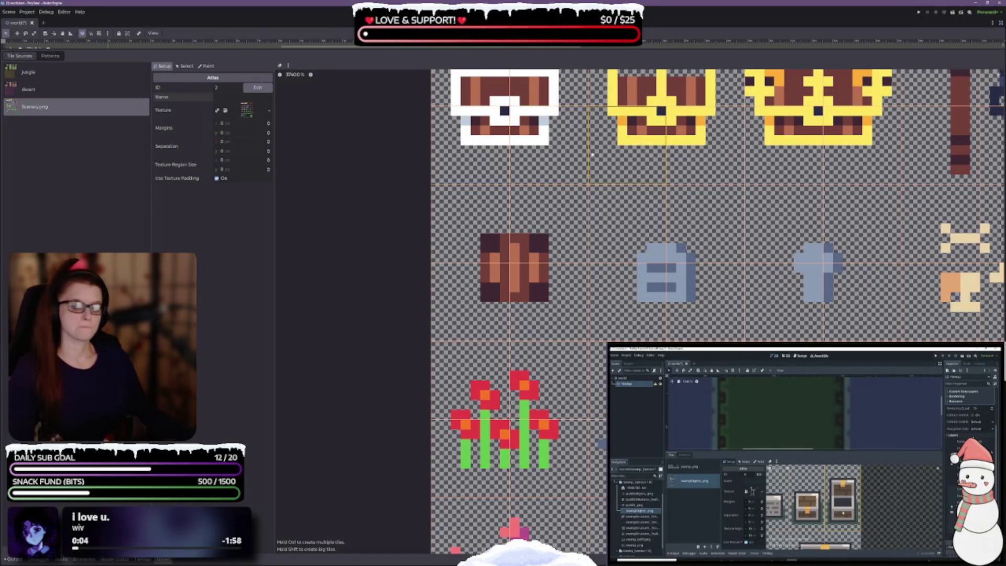
scroll(592, 152, down, 3)
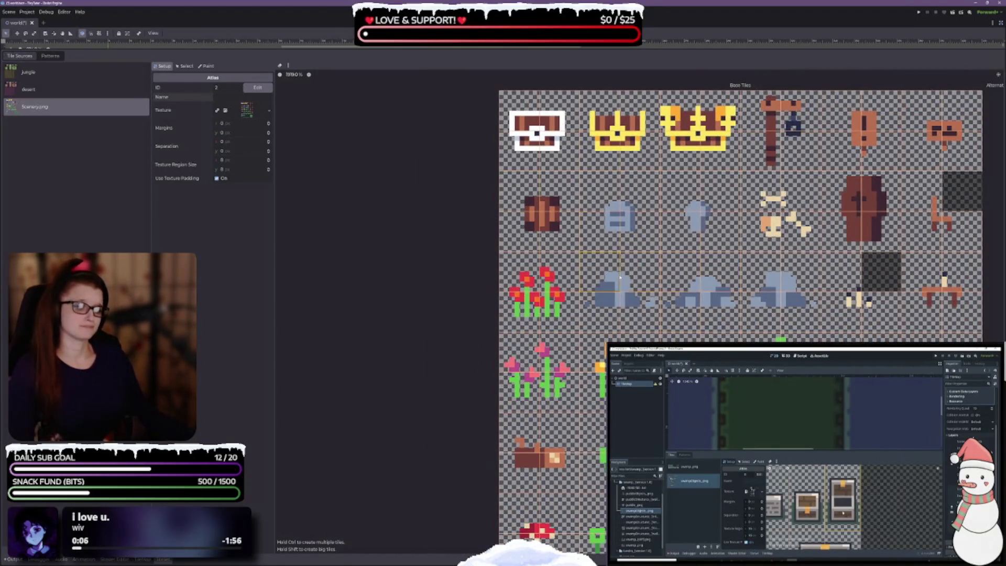
drag(620, 277, 485, 150)
scroll(594, 365, down, 2)
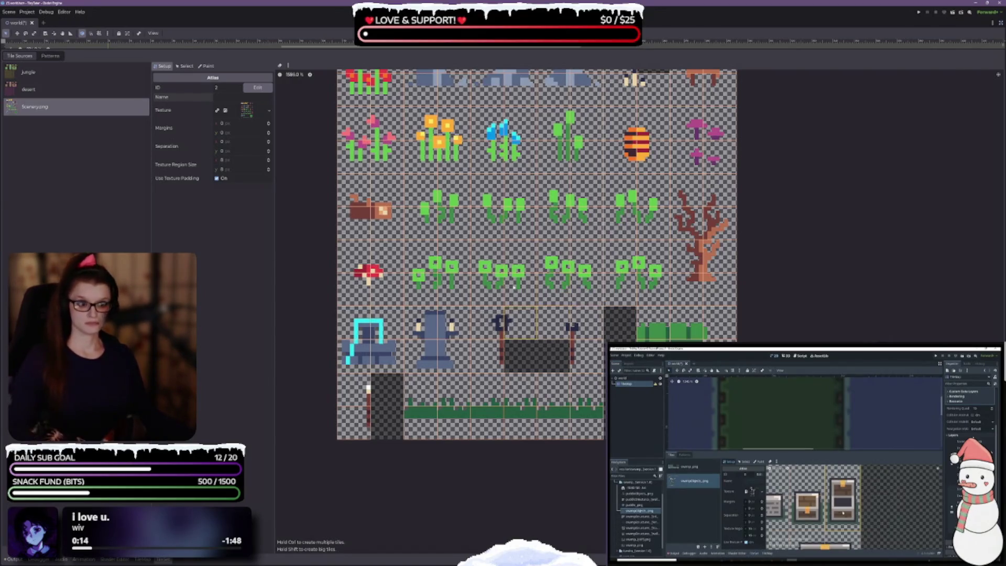
scroll(584, 386, up, 5)
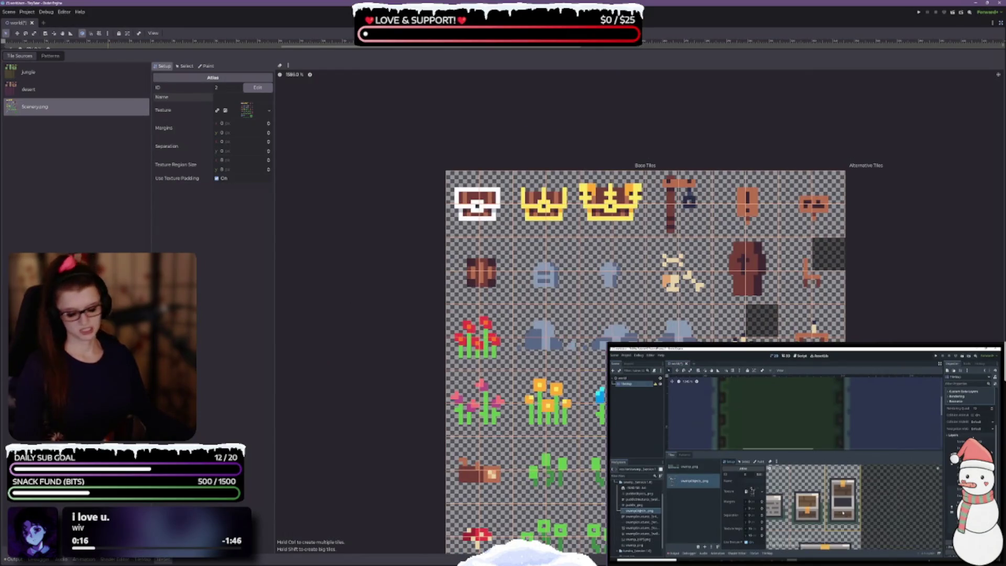
key(ctrl+s)
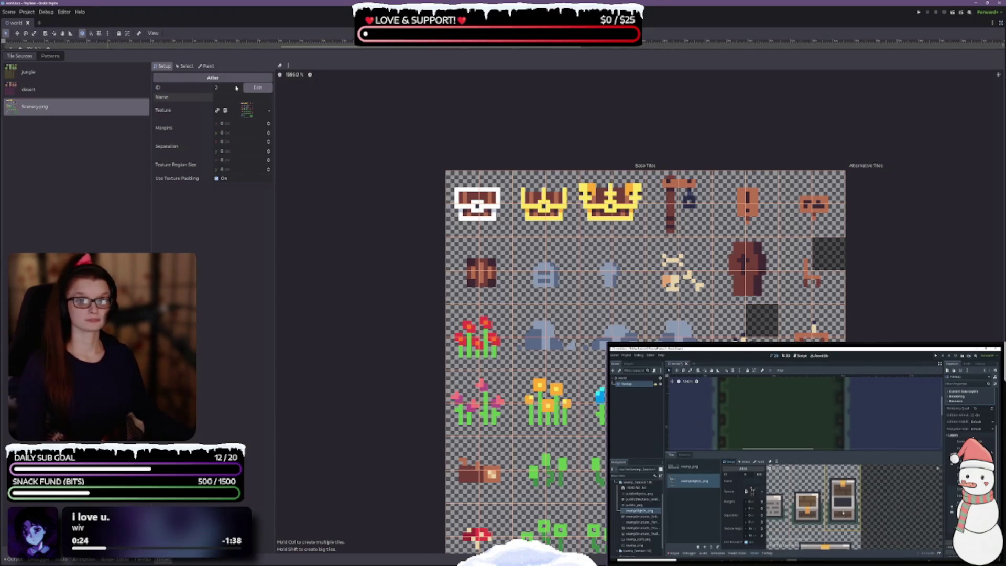
Step: Name the source props and set its texture region size to 16 × 16 px
text(props)
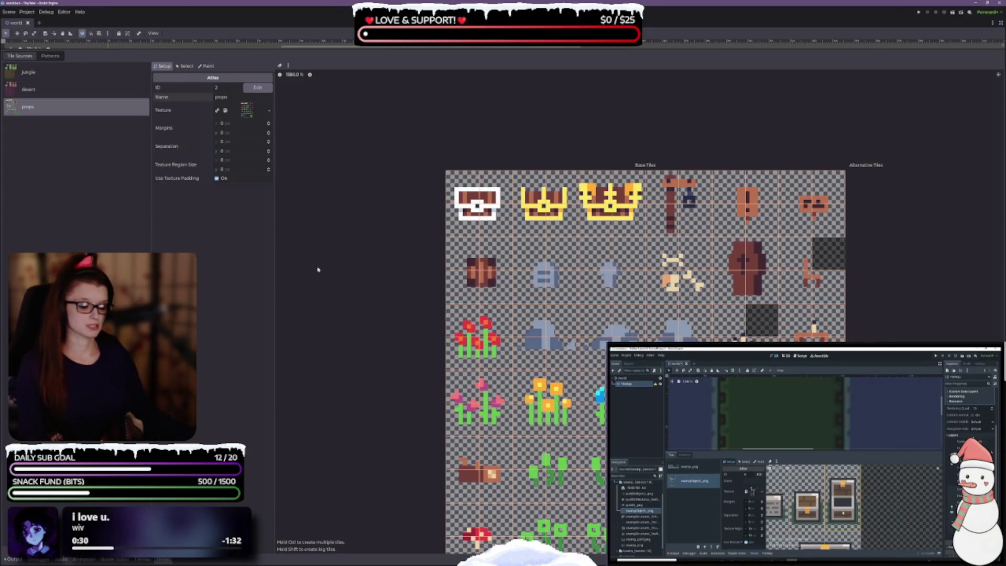
click(234, 159)
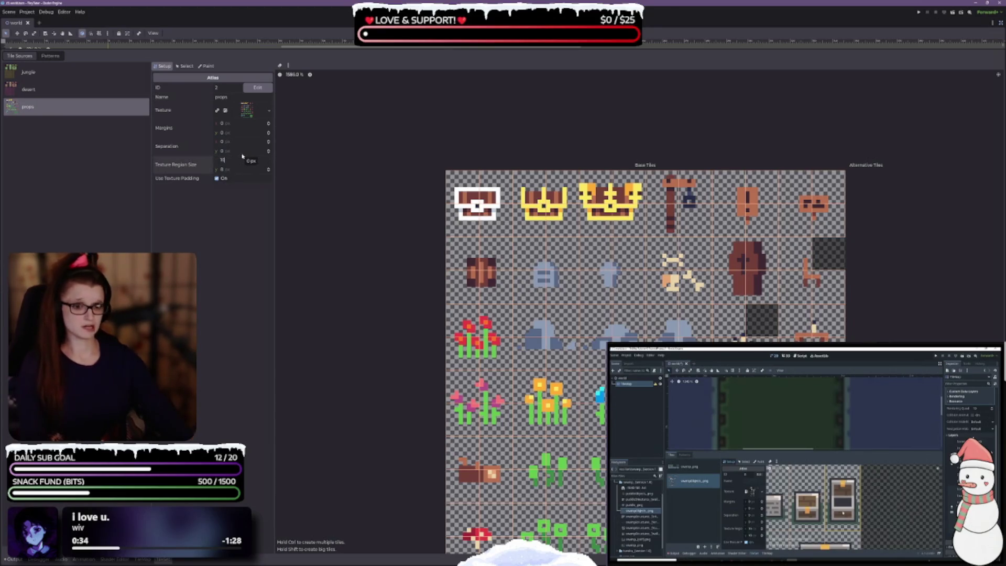
text(6)
key(Tab)
text(16)
key(Tab)
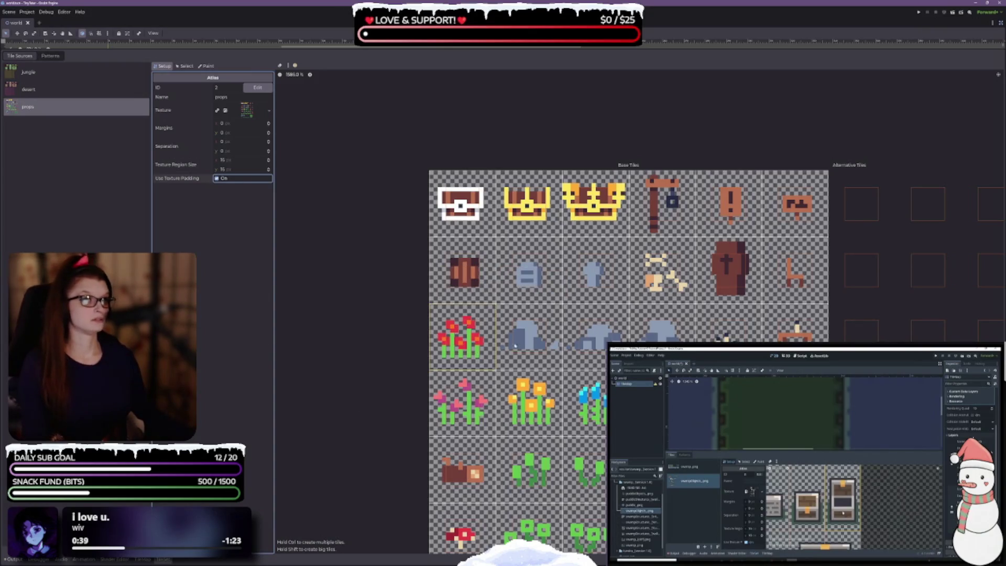
Step: Apply 'Remove Tiles Outside the Texture' to the props atlas and zoom back in
scroll(515, 346, down, 5)
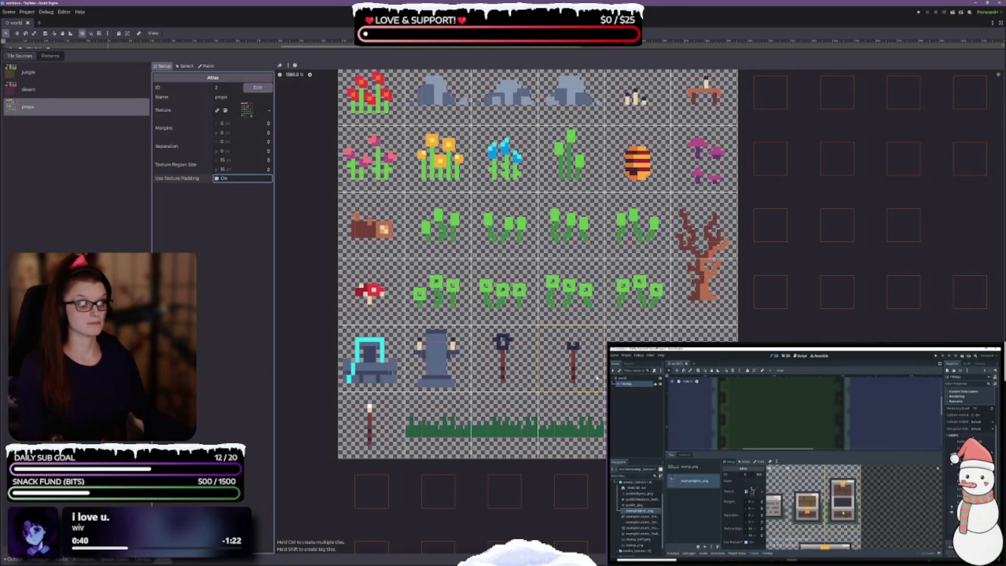
scroll(597, 377, down, 5)
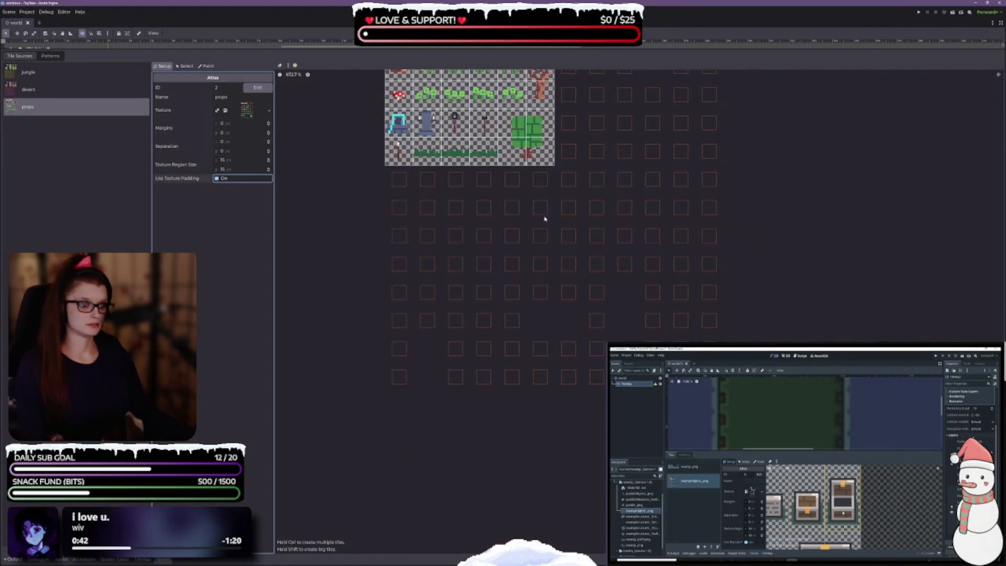
click(288, 66)
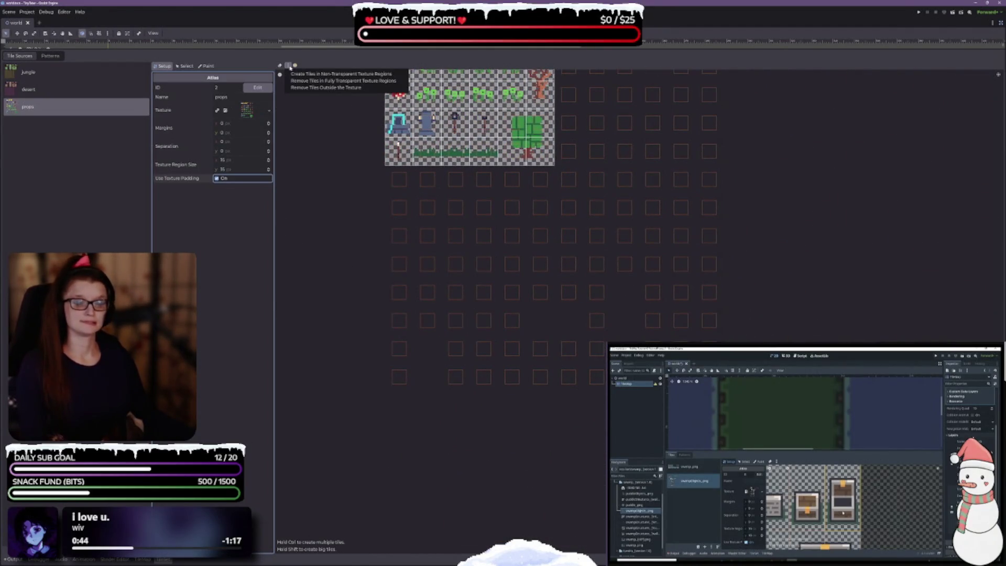
click(308, 87)
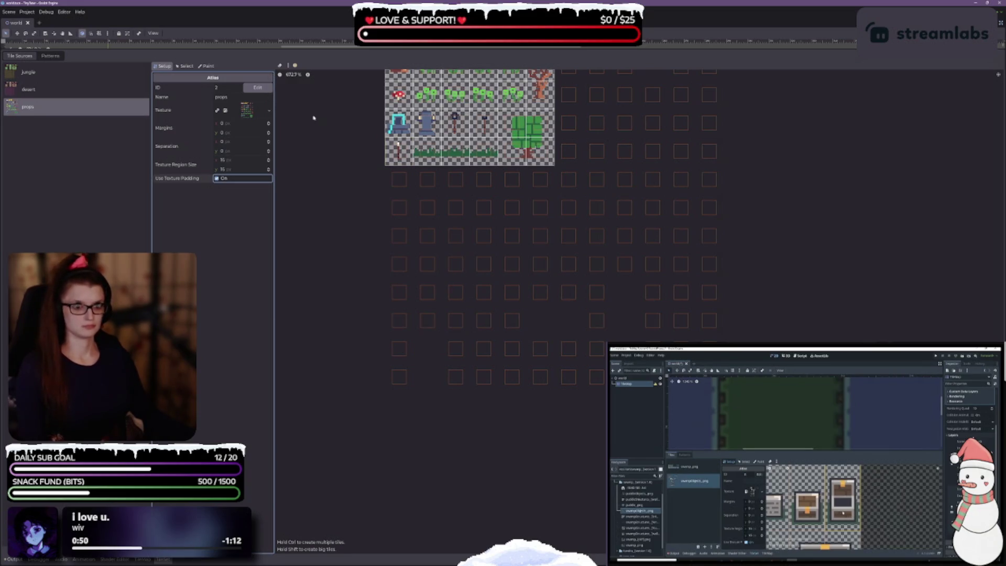
click(291, 66)
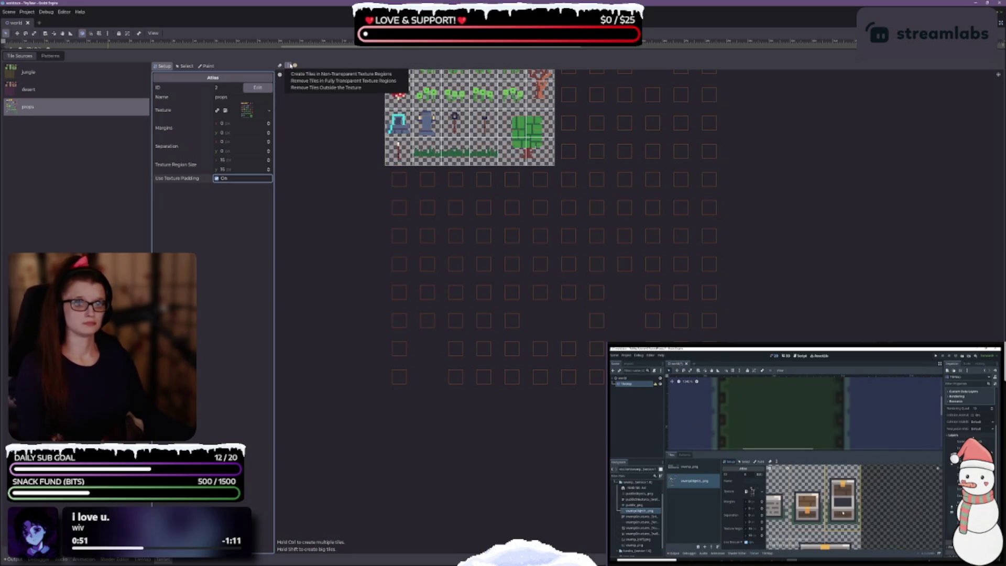
click(338, 89)
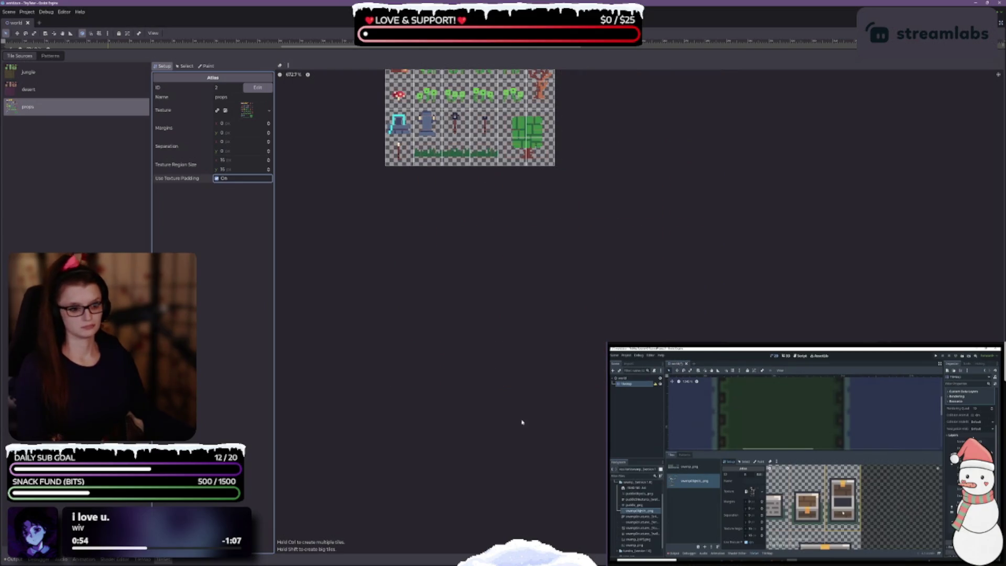
scroll(466, 290, up, 4)
scroll(465, 290, up, 2)
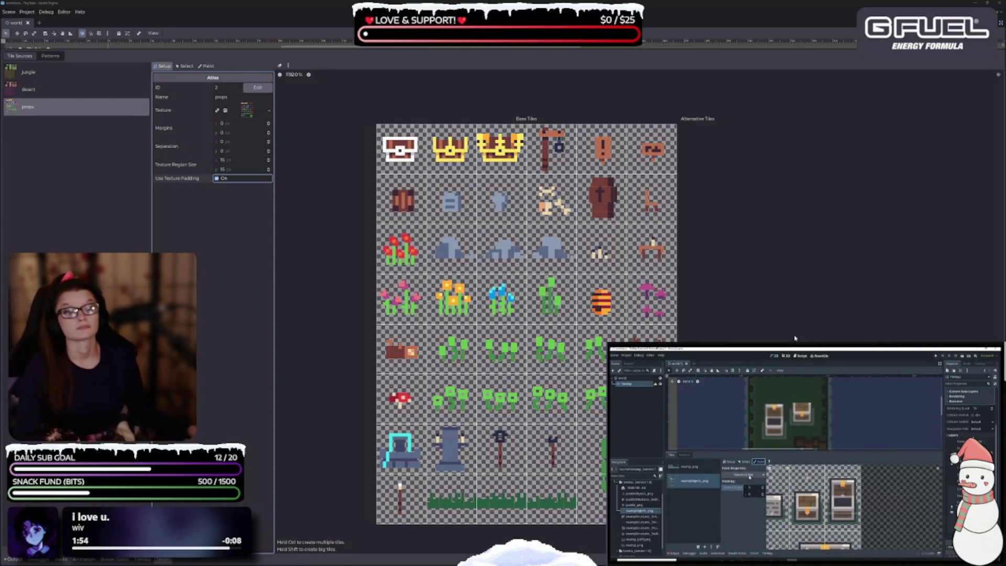
Step: Switch the TileSet editor to Paint mode with Texture Origin as the painted property
click(207, 66)
click(206, 87)
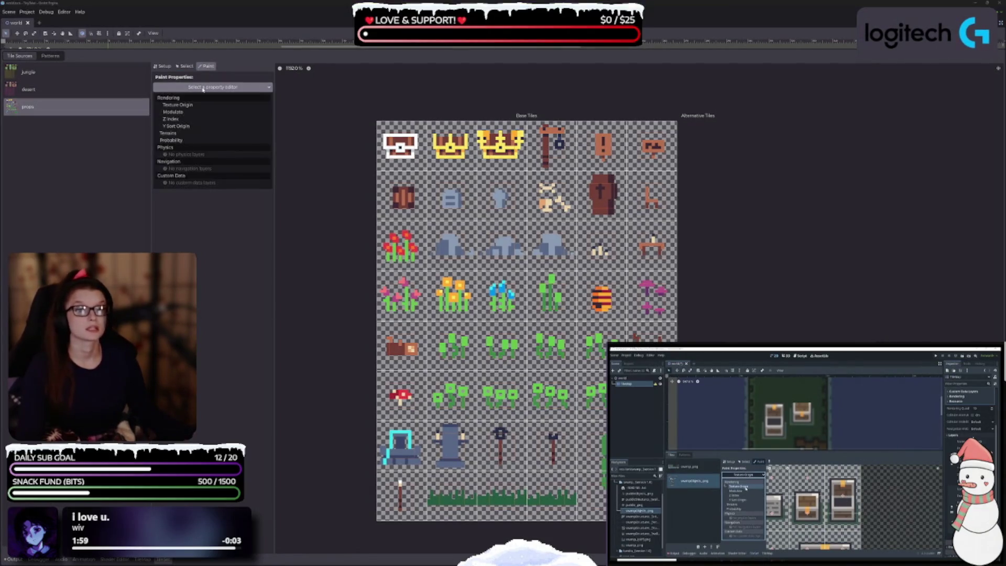
click(177, 105)
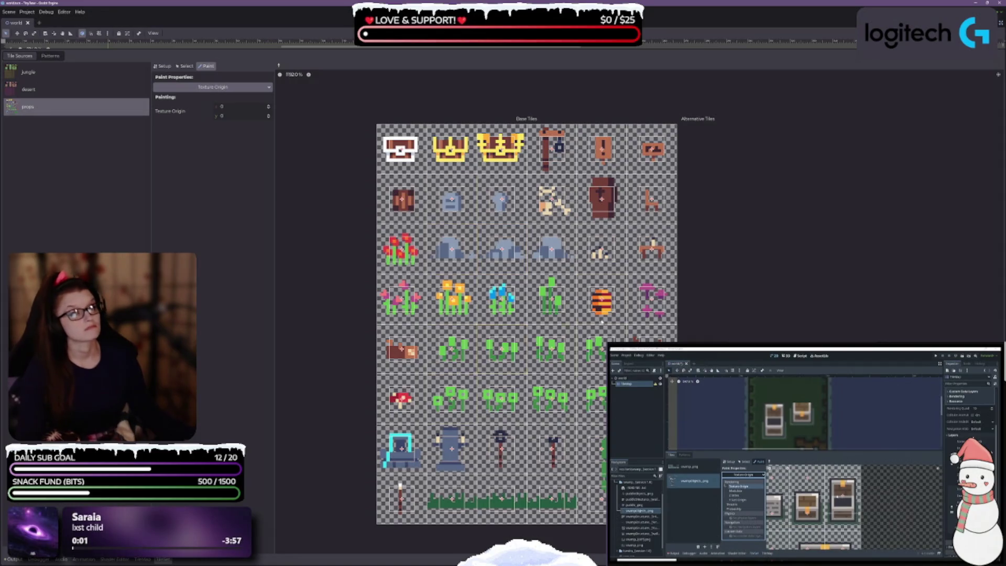
scroll(687, 244, up, 4)
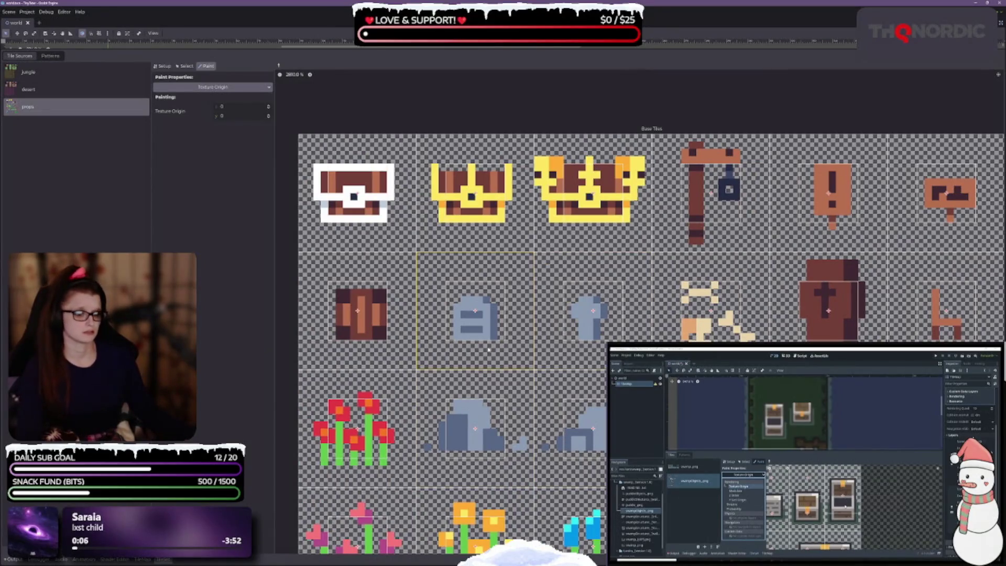
scroll(488, 349, down, 8)
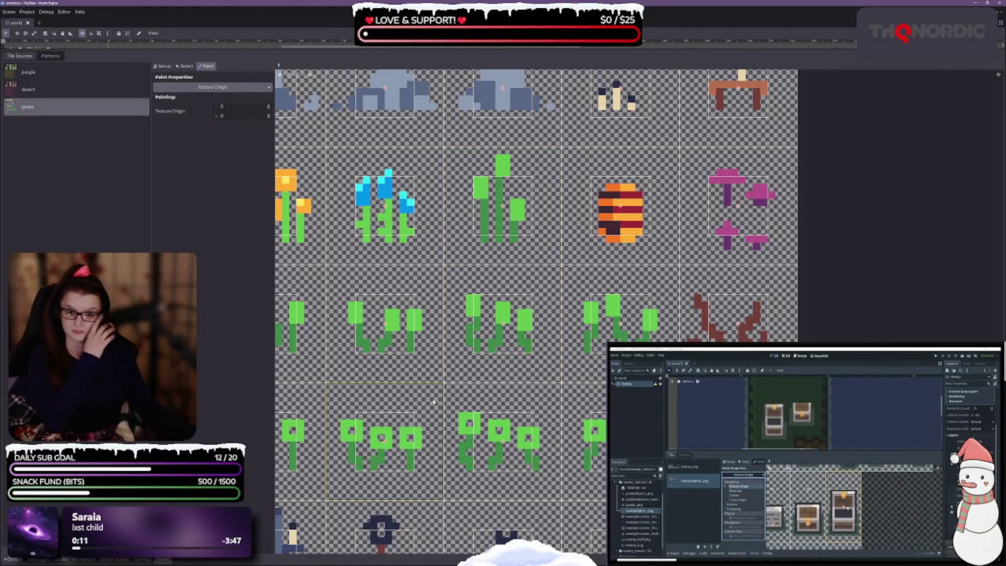
scroll(479, 335, down, 5)
scroll(534, 167, down, 2)
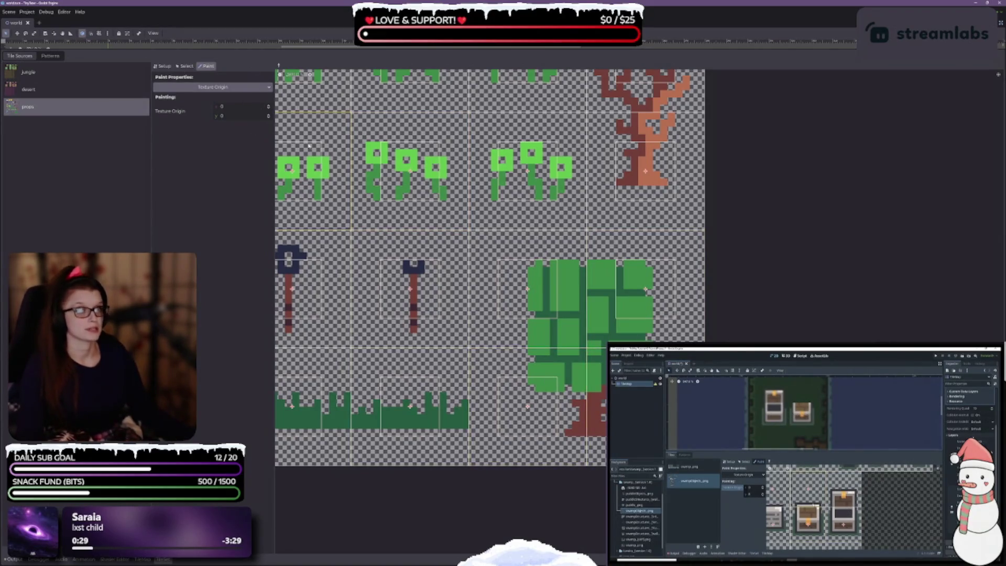
click(209, 87)
key(Escape)
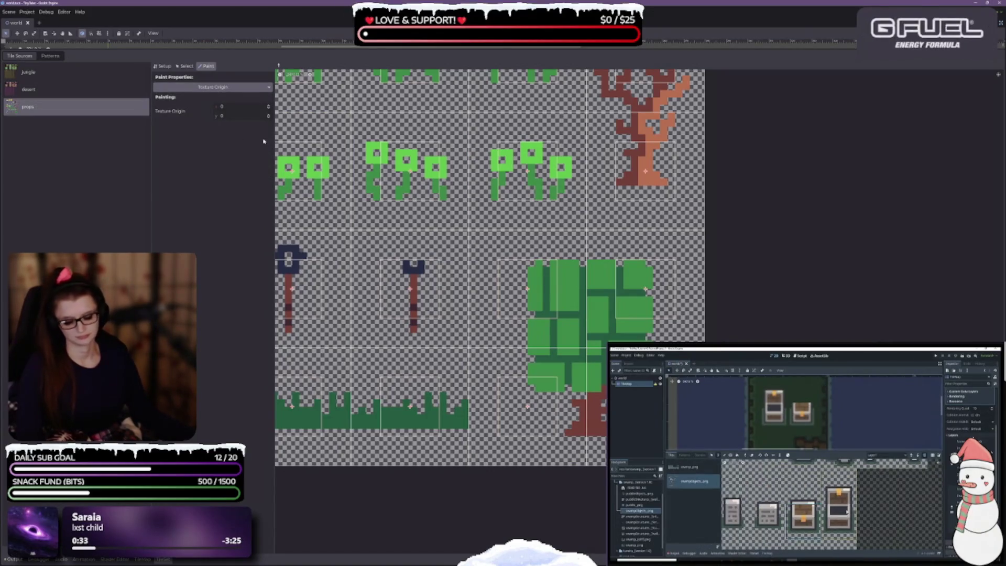
Step: Pan the props atlas and flip through the desert, jungle and props atlas sources
drag(308, 191, 431, 206)
scroll(430, 207, down, 5)
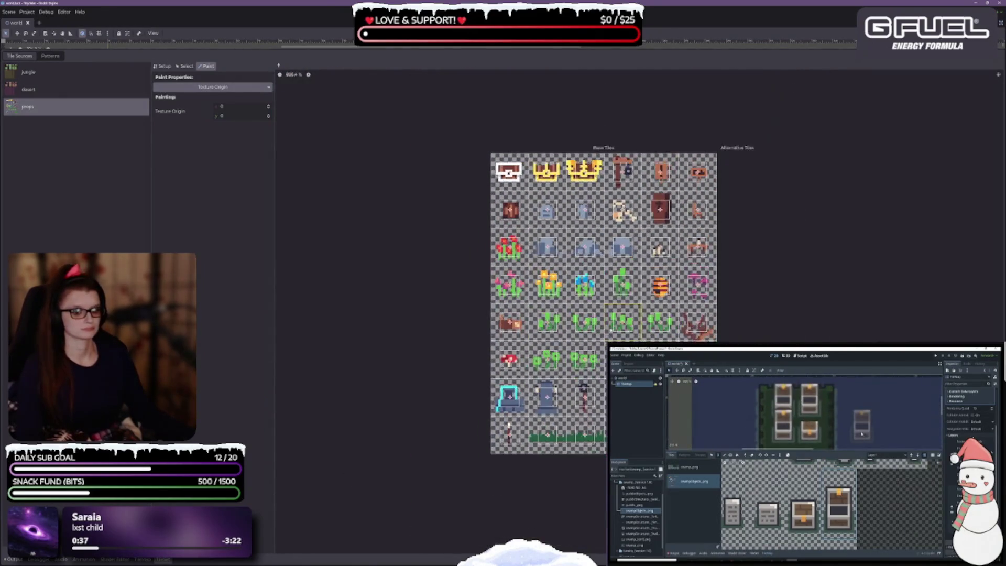
click(61, 89)
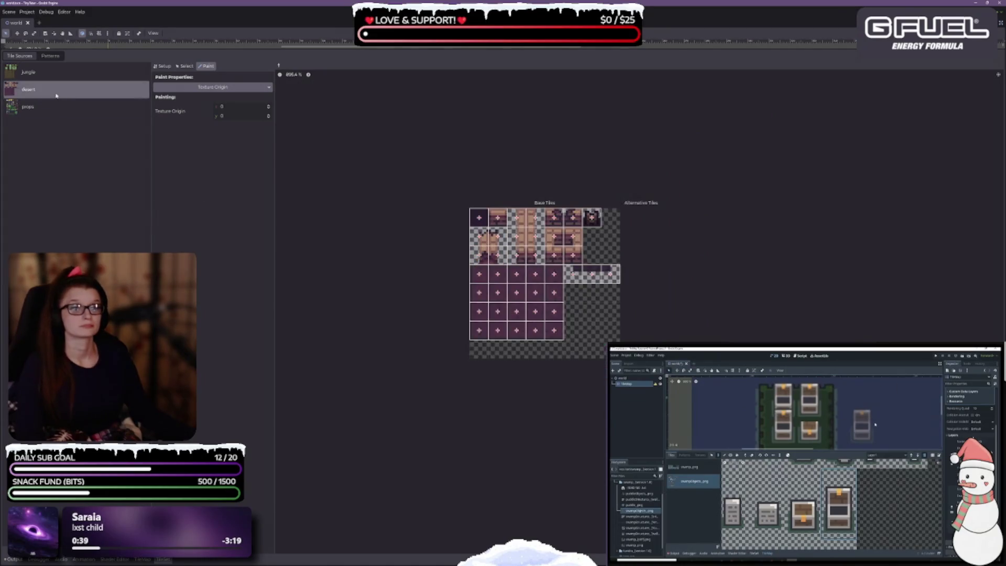
click(60, 106)
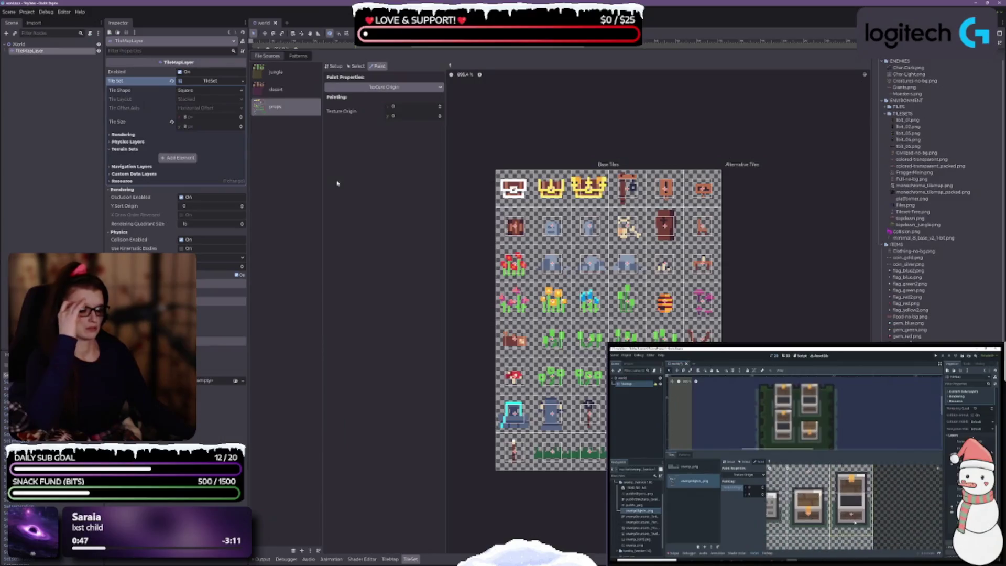
click(287, 73)
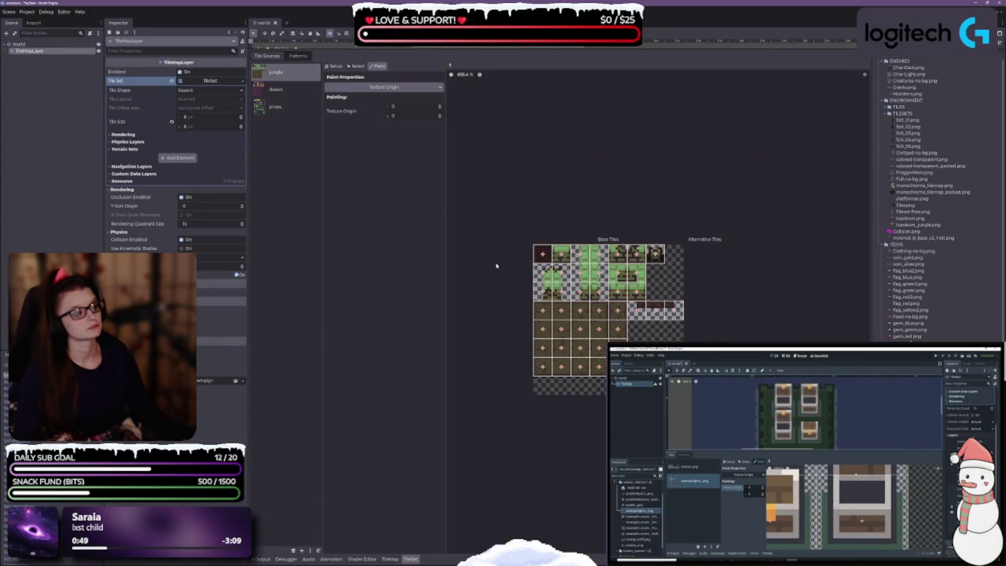
click(277, 110)
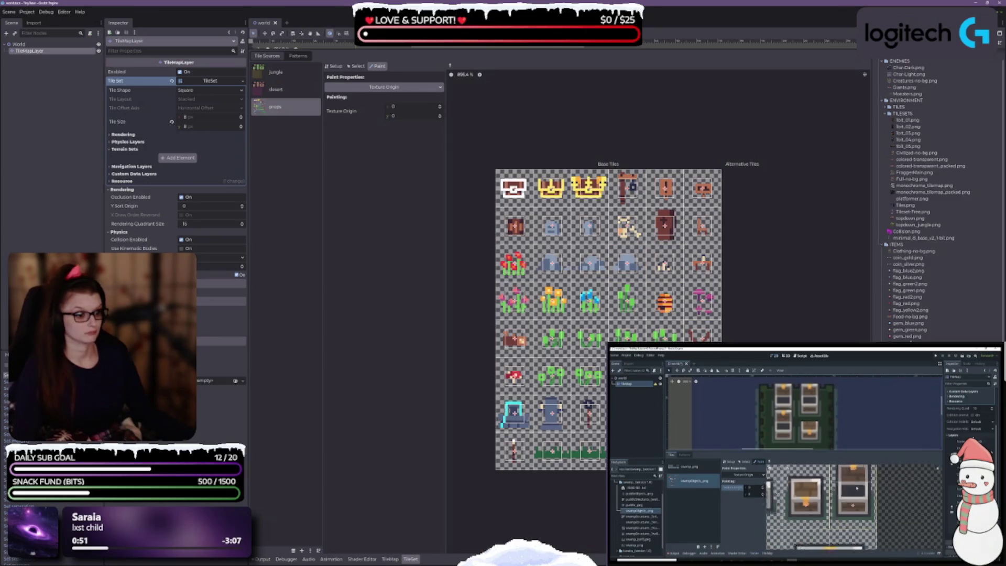
scroll(615, 460, up, 2)
scroll(439, 300, down, 3)
scroll(439, 301, up, 1)
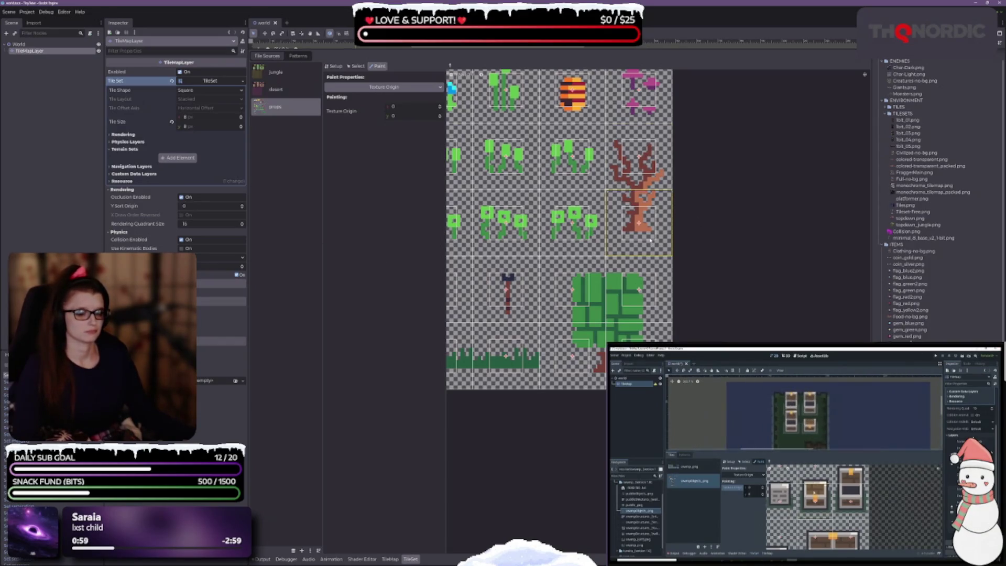
Step: Widen the inspector and tile editing panels, then show the jungle atlas source
drag(105, 163, 86, 162)
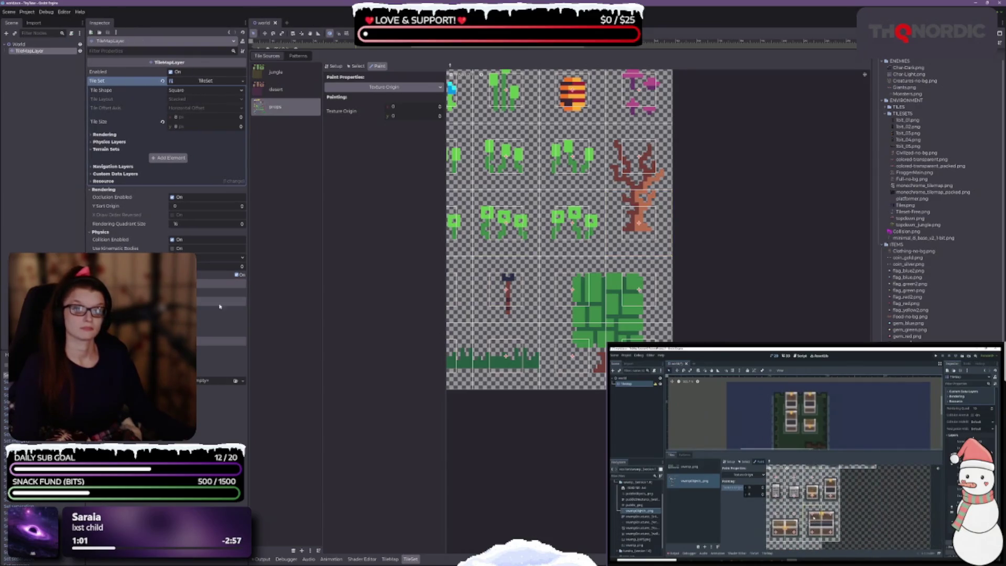
drag(249, 289, 228, 290)
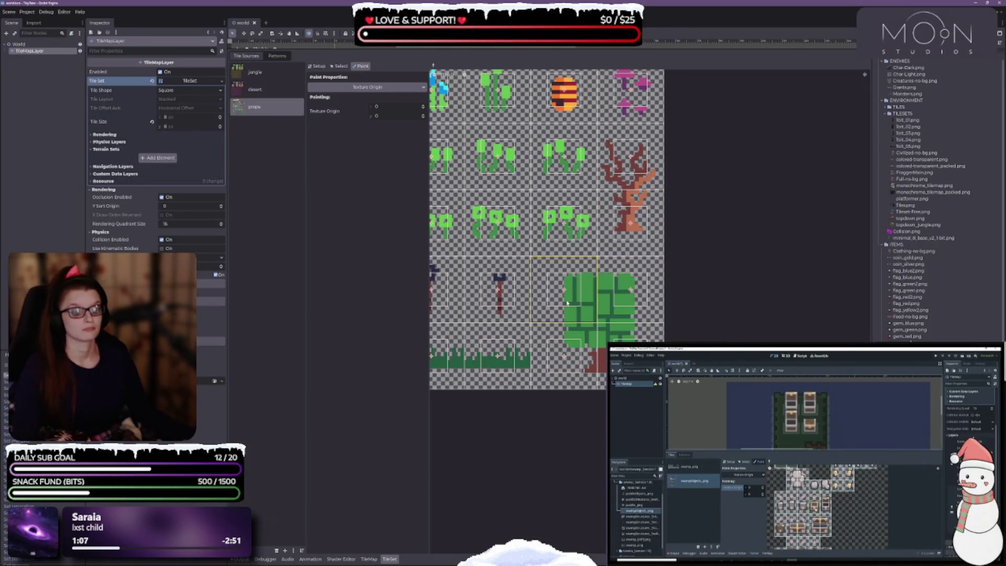
scroll(539, 290, left, 3)
scroll(540, 290, left, 3)
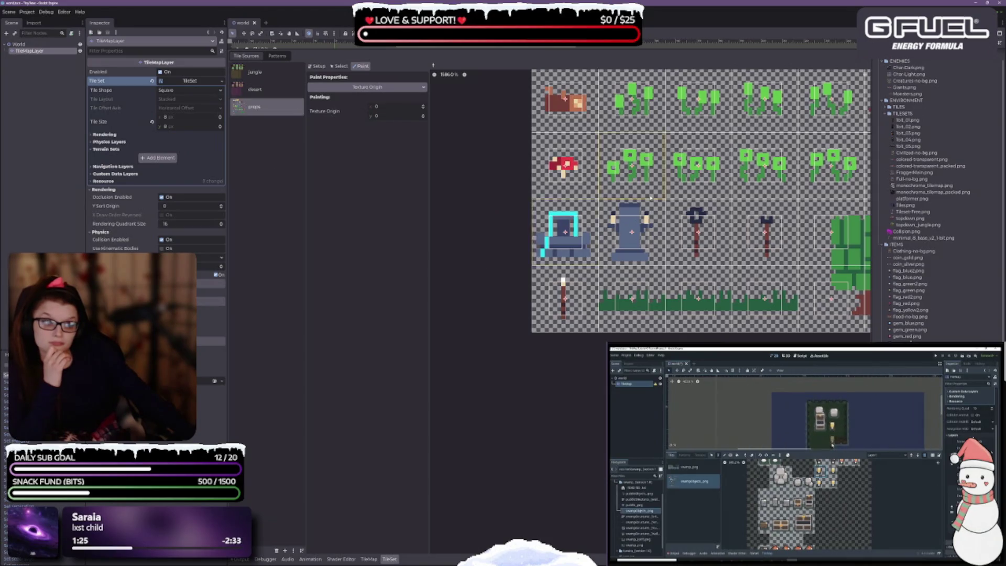
scroll(492, 259, down, 3)
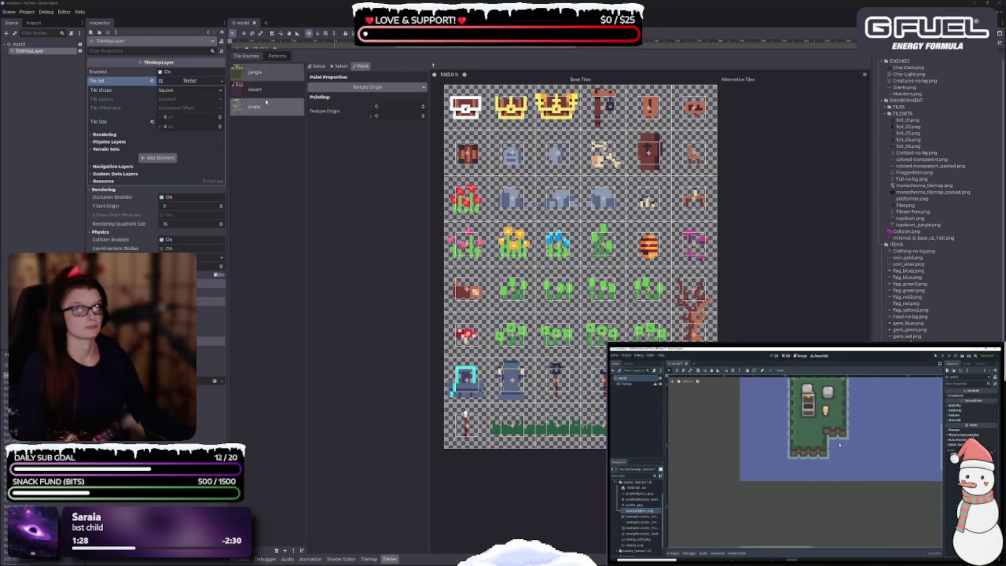
click(255, 73)
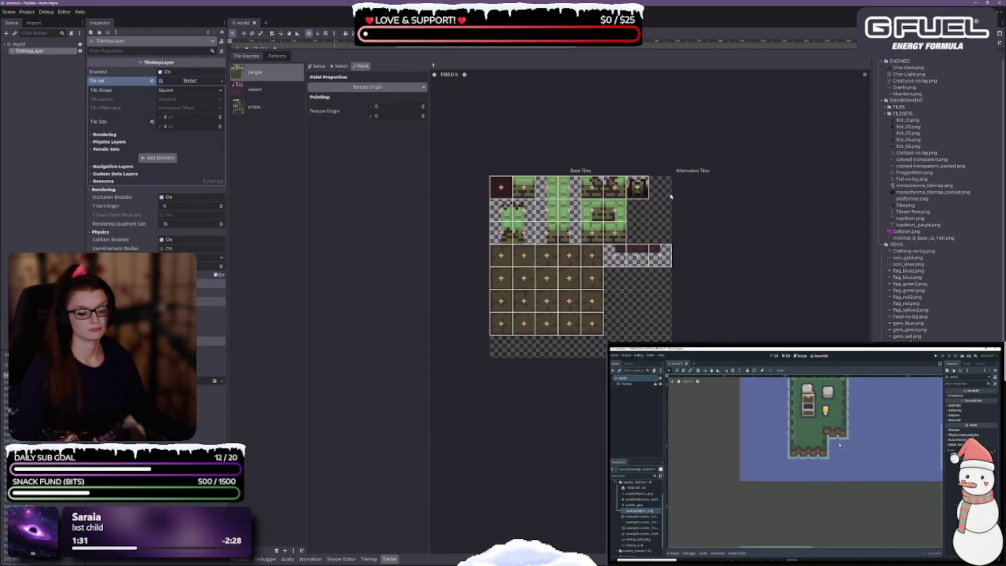
scroll(673, 297, up, 5)
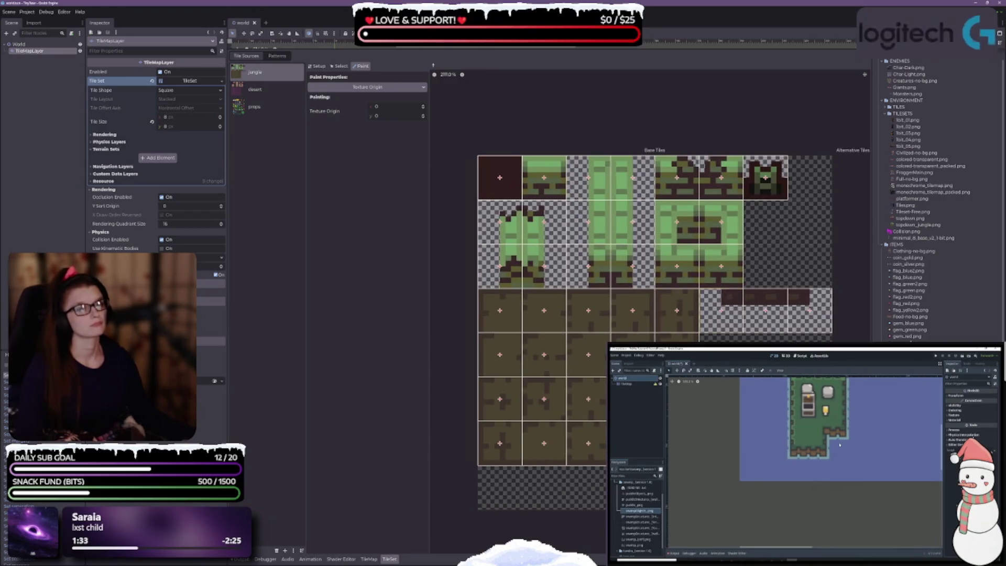
scroll(655, 308, down, 1)
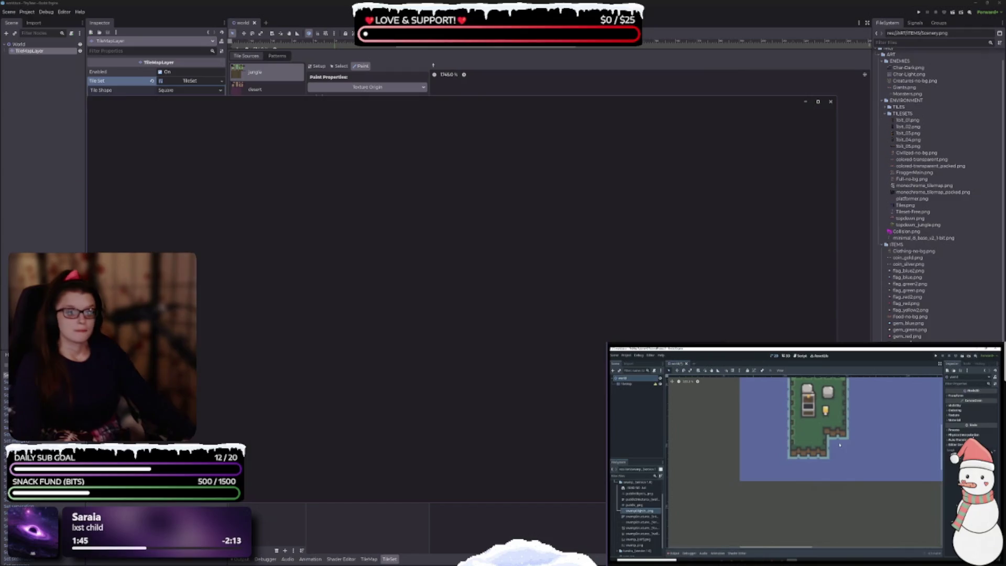
Step: Zoom the sprite sheet, then page through the gold key, jewellery, item icons, gem_blue.png and Food-no-bg.png
scroll(515, 288, up, 5)
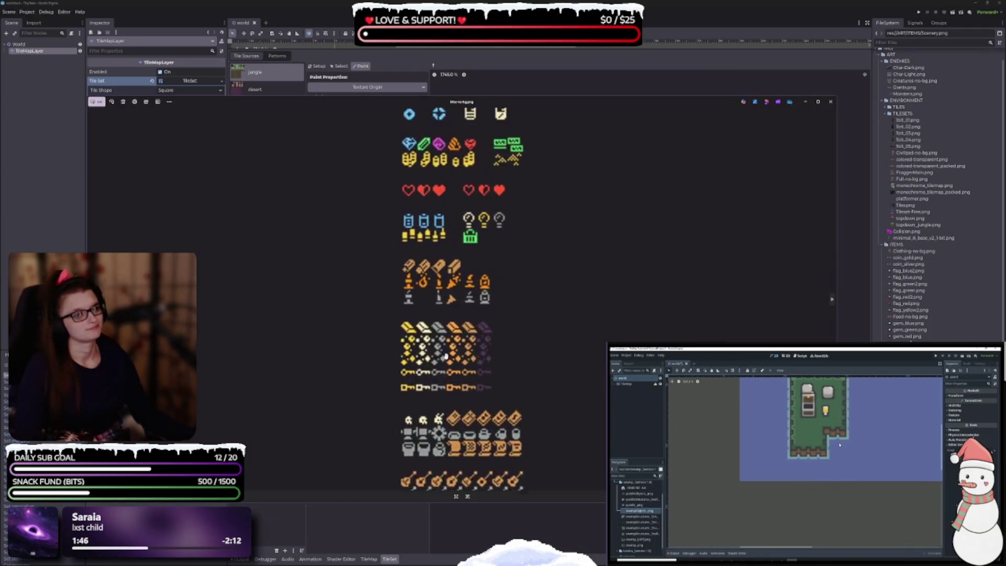
scroll(505, 254, up, 5)
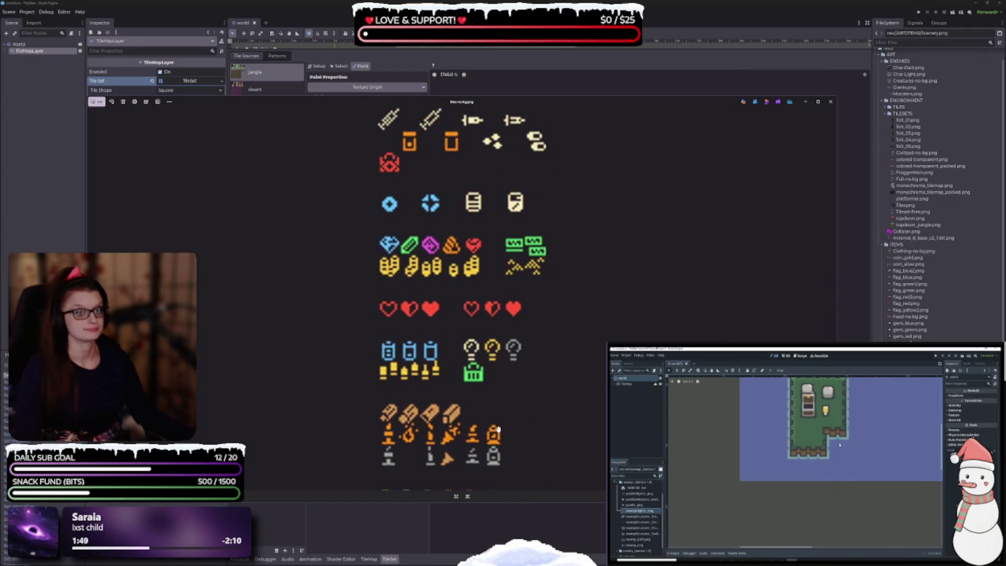
scroll(506, 419, down, 4)
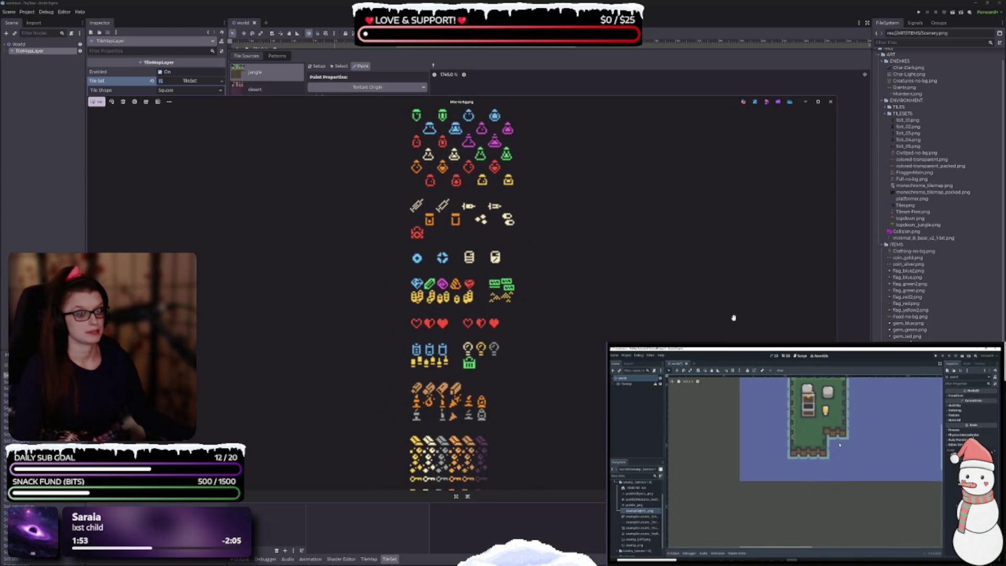
click(833, 302)
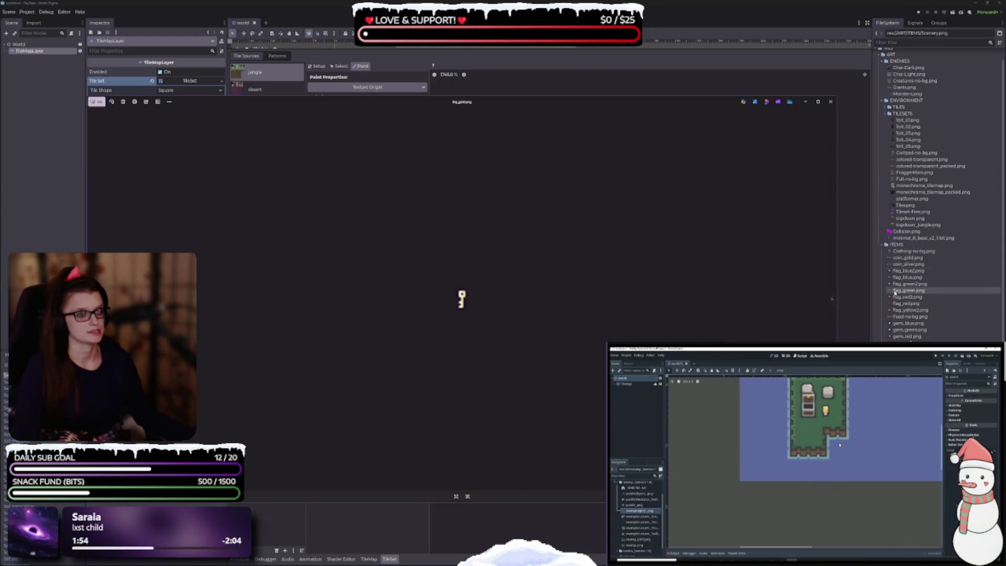
click(833, 301)
click(833, 301)
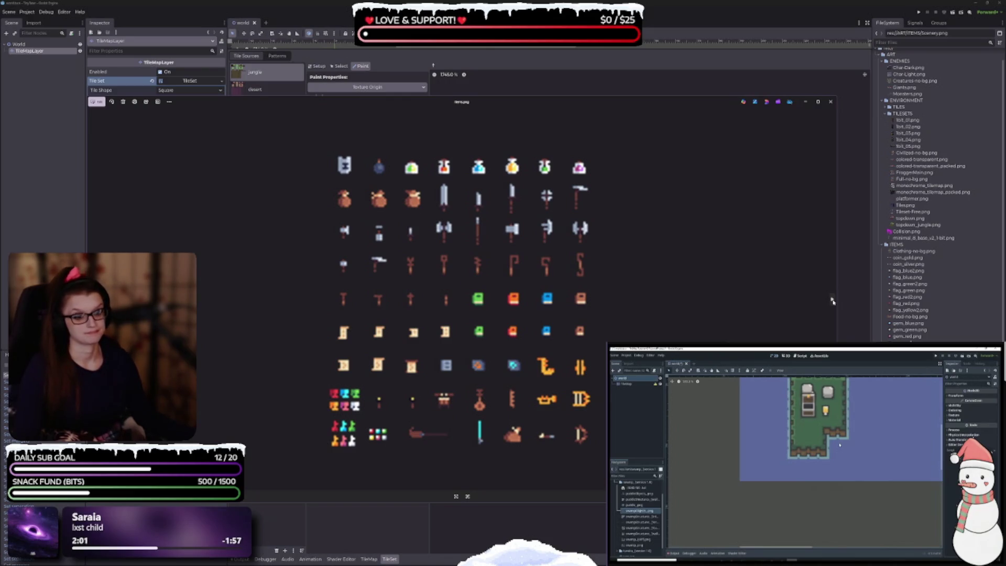
click(833, 302)
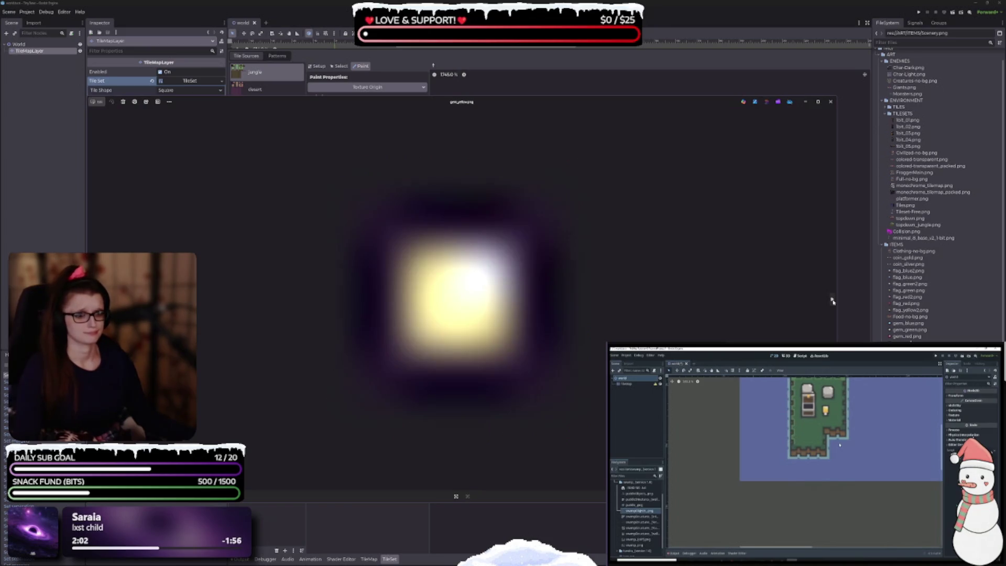
click(832, 301)
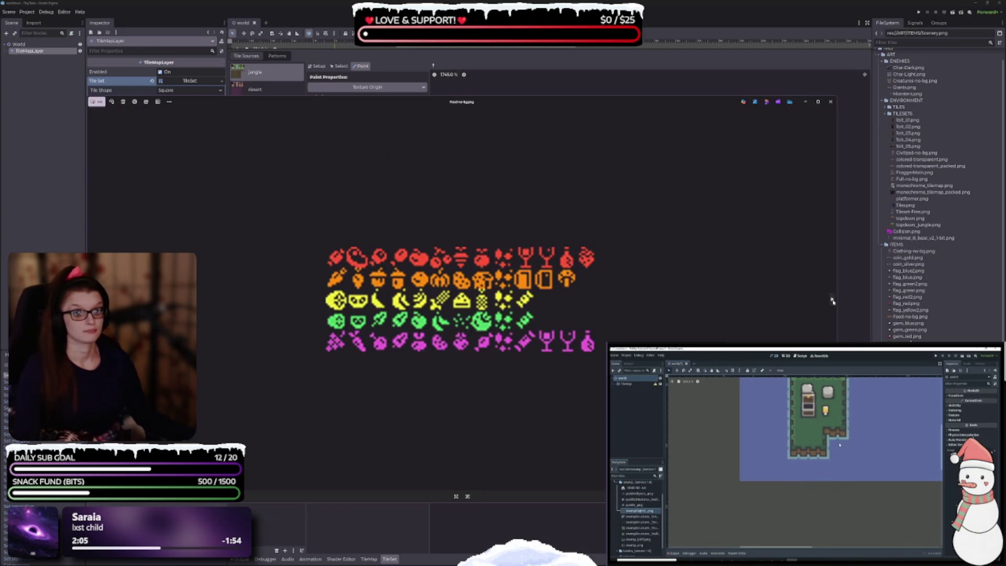
Step: Page through the flag sprites, coins and Clothing-no-bg.png, then back to coin_gold.png and flag_green.png
click(833, 302)
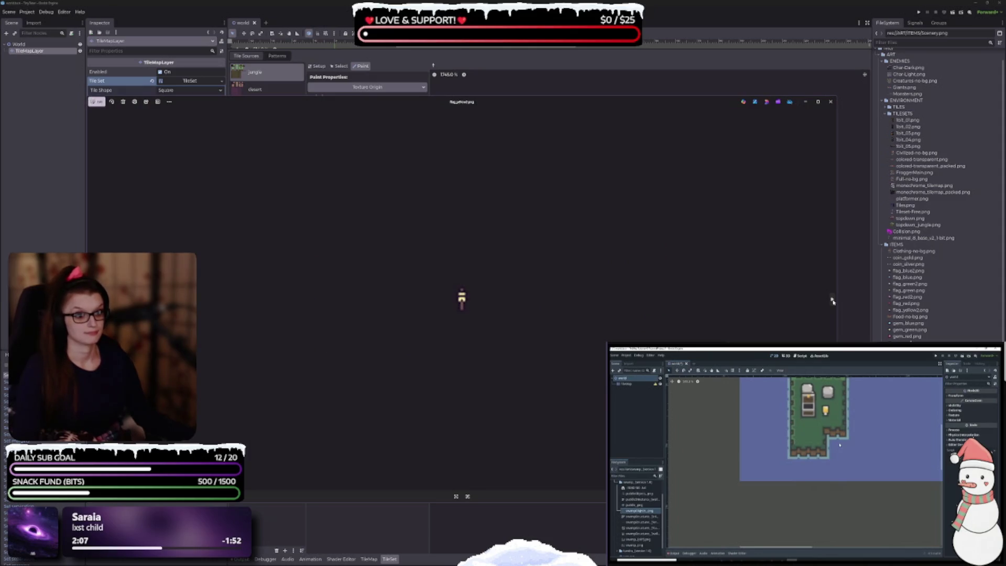
click(832, 301)
click(833, 302)
click(832, 302)
click(833, 301)
click(832, 301)
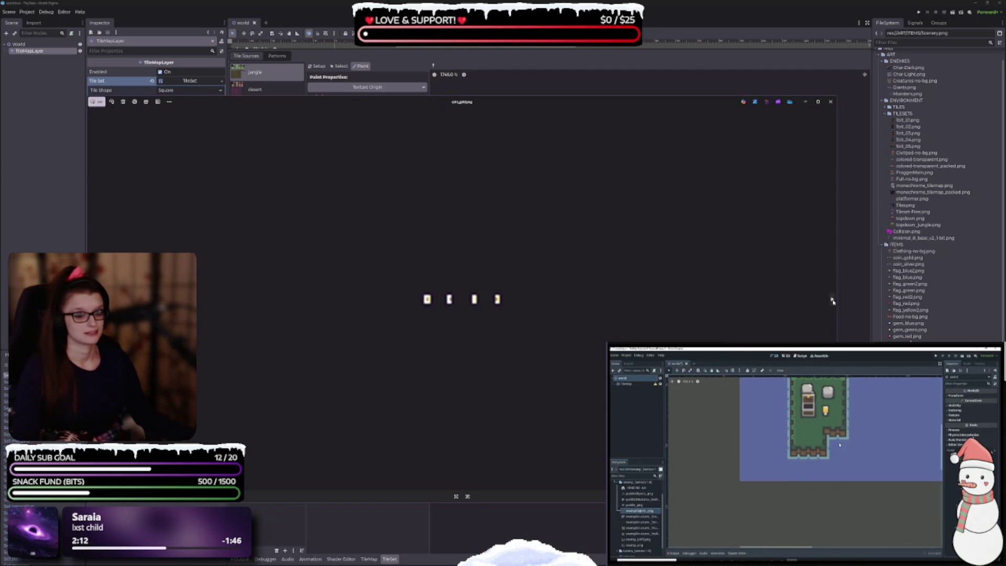
click(832, 301)
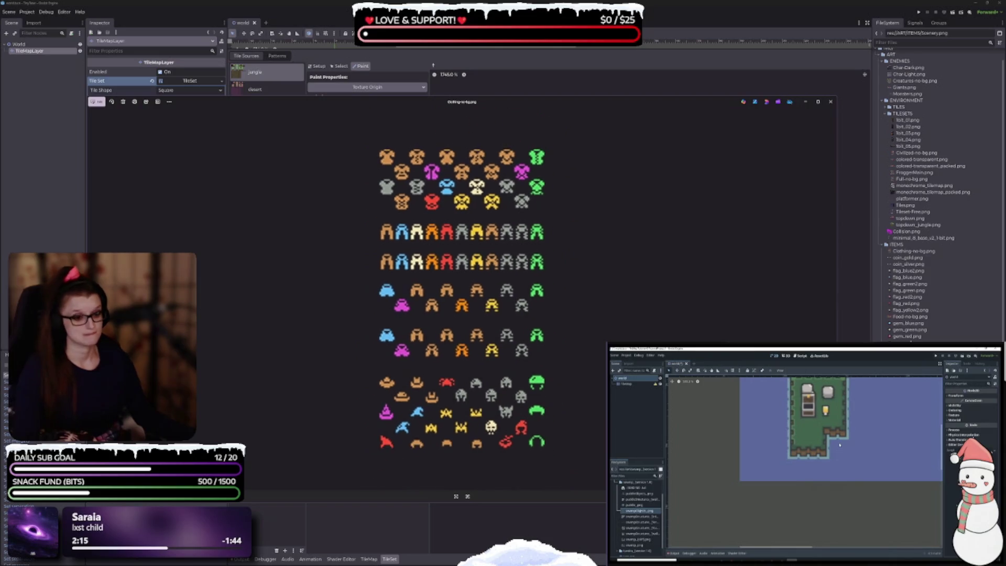
scroll(774, 314, down, 1)
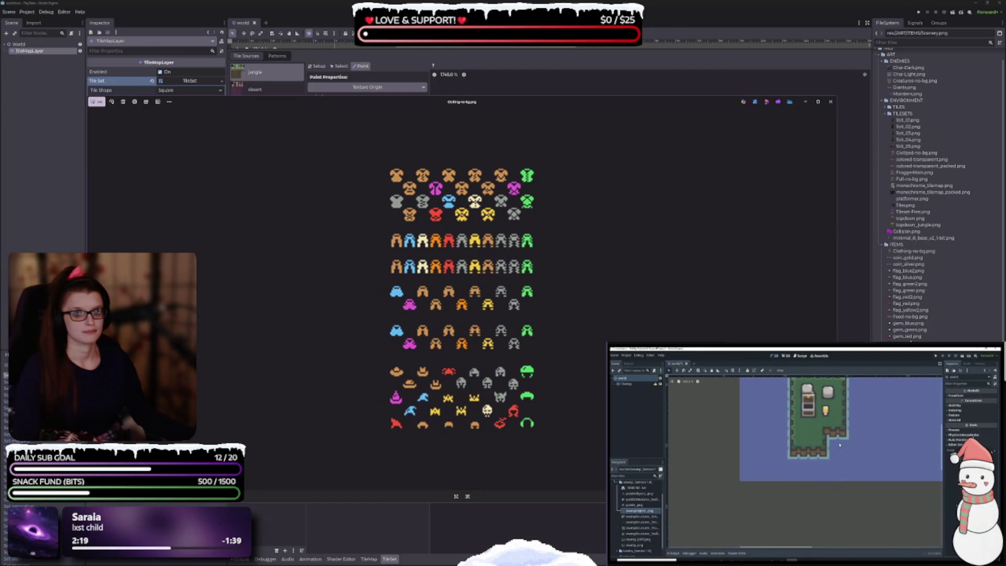
key(Left)
key(Left)
key(Left)
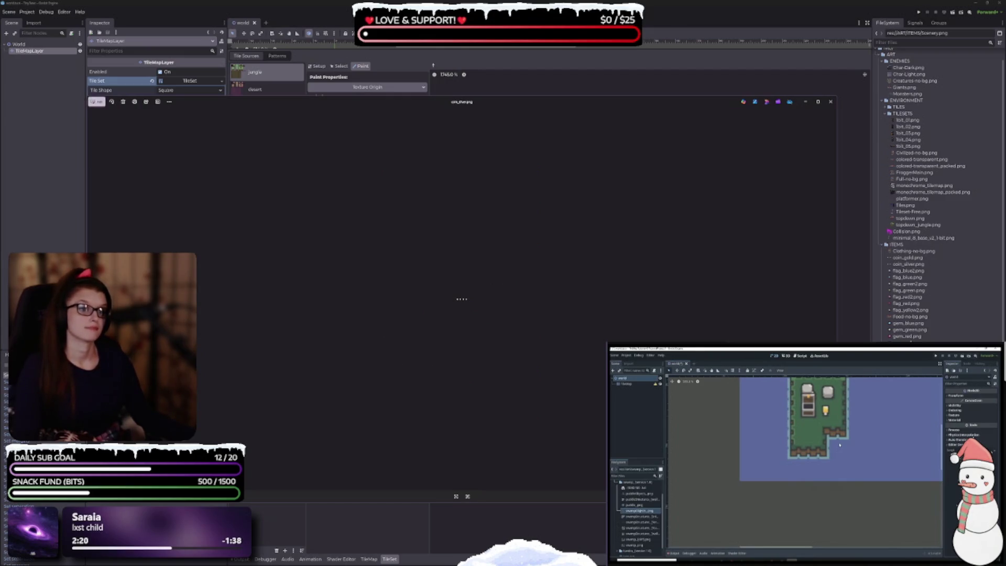
key(Left)
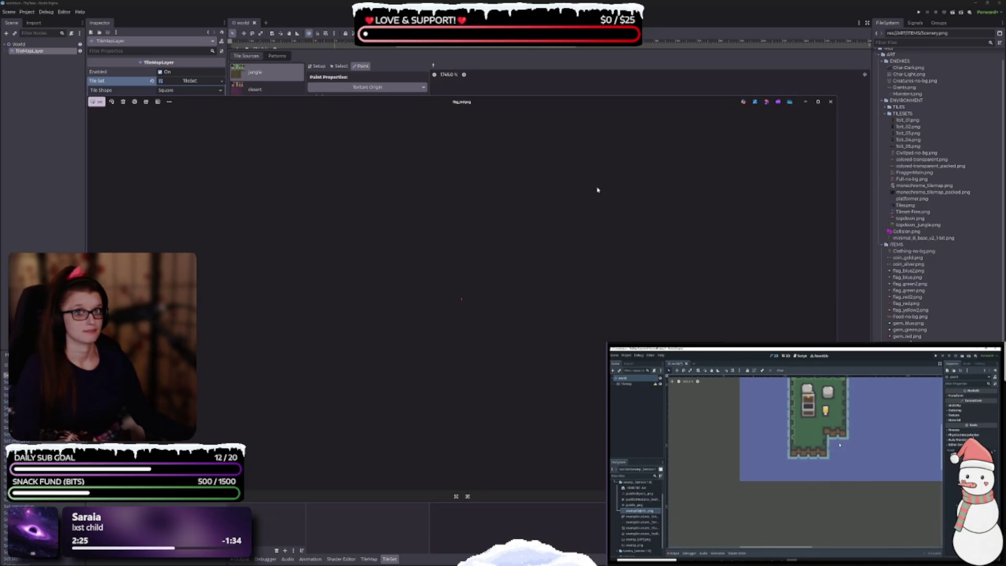
Step: Close the image preview, pan around the desert atlas, then return to the World dirt-tile canvas
click(831, 101)
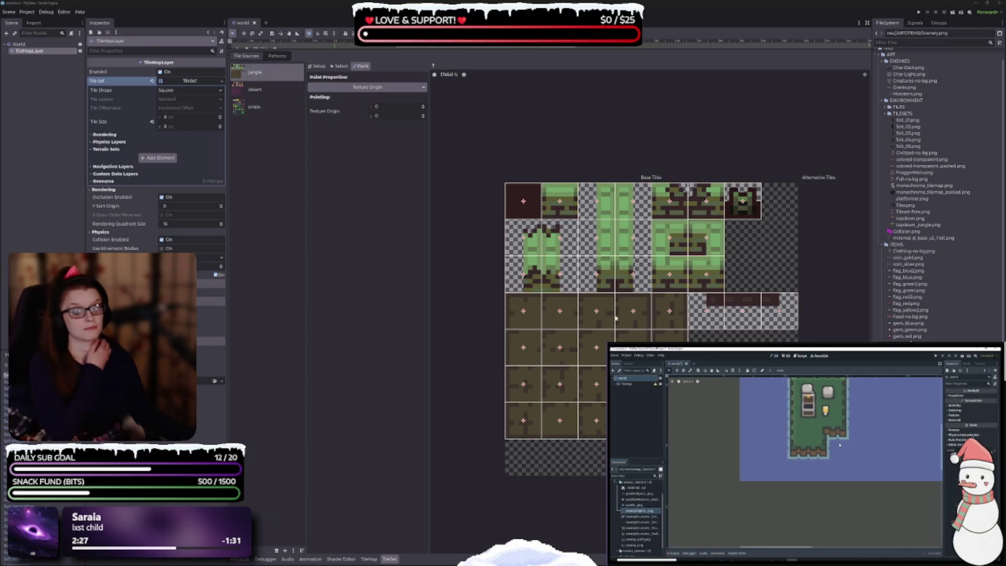
click(259, 89)
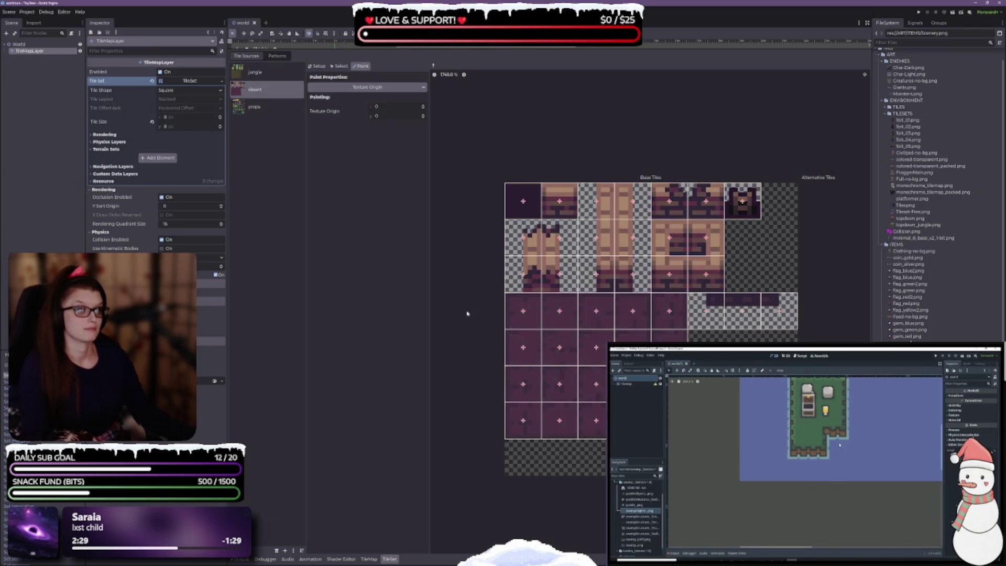
drag(560, 421, 506, 454)
click(836, 443)
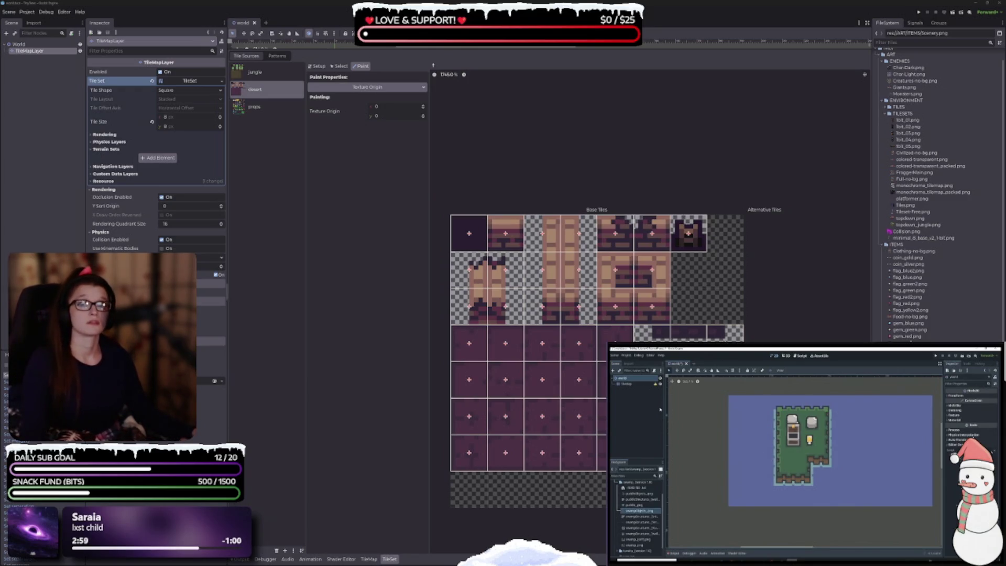
click(40, 57)
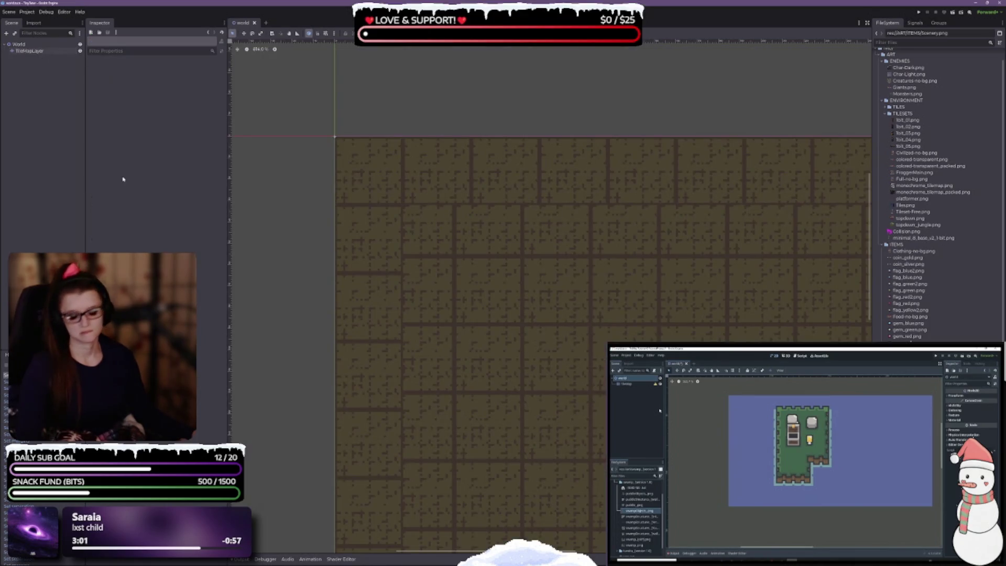
scroll(568, 258, down, 3)
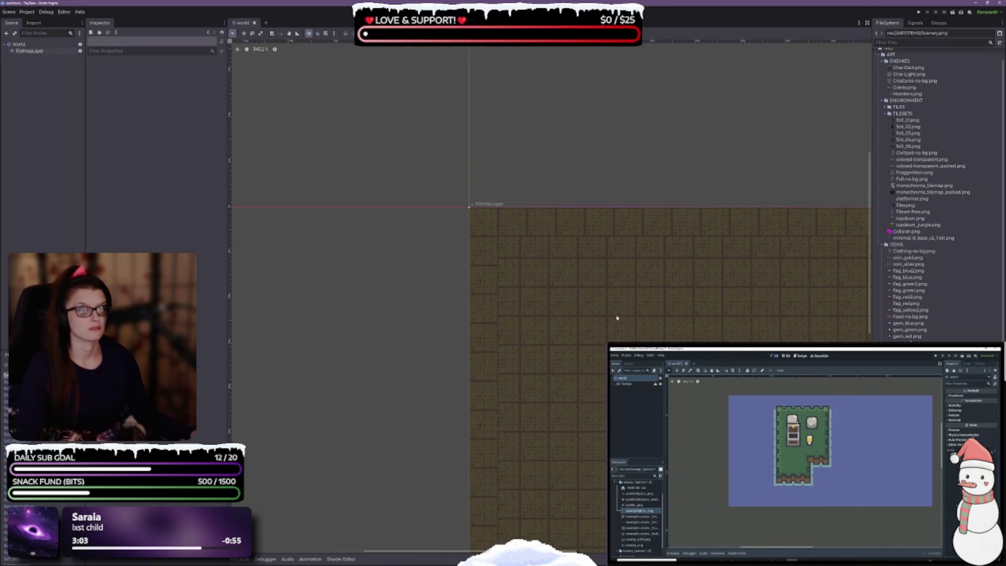
drag(614, 315, 489, 198)
scroll(618, 274, down, 3)
drag(617, 274, 546, 231)
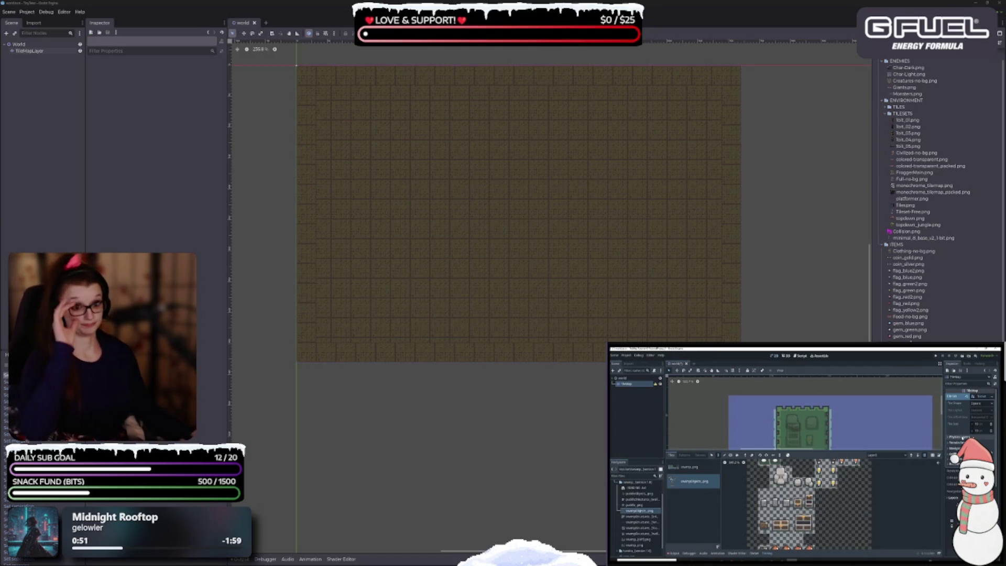
drag(512, 313, 514, 371)
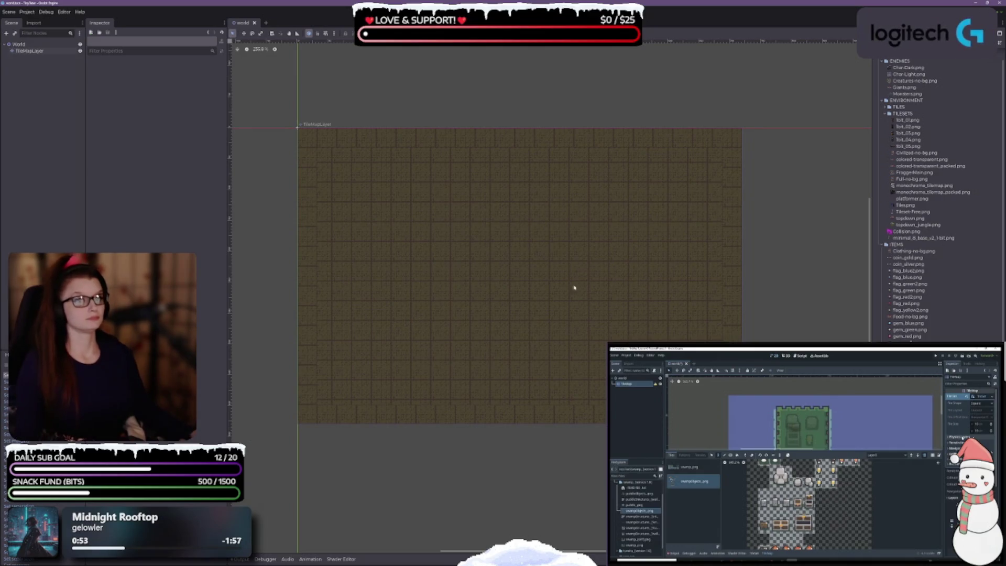
drag(579, 292, 564, 227)
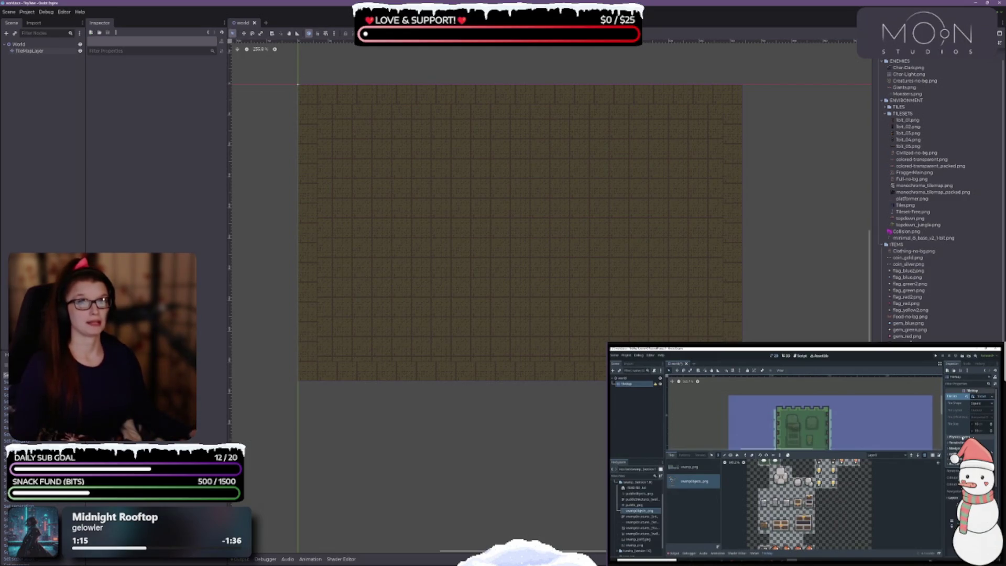
scroll(776, 451, down, 3)
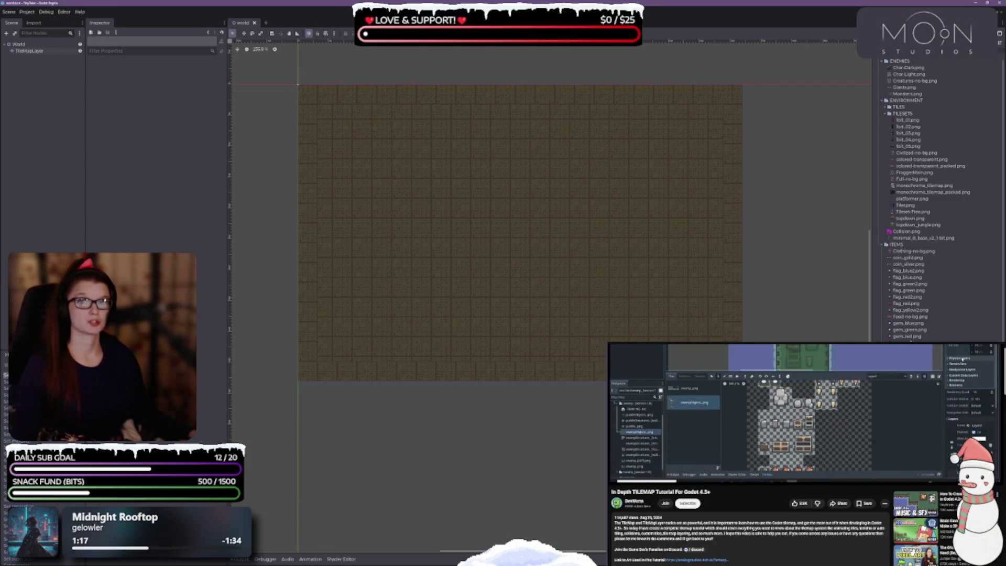
scroll(808, 454, up, 3)
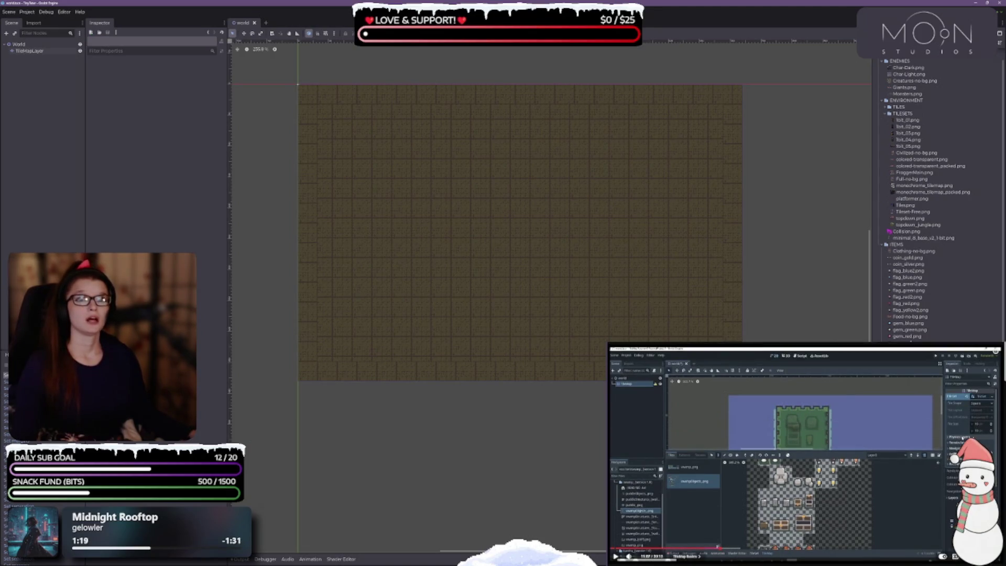
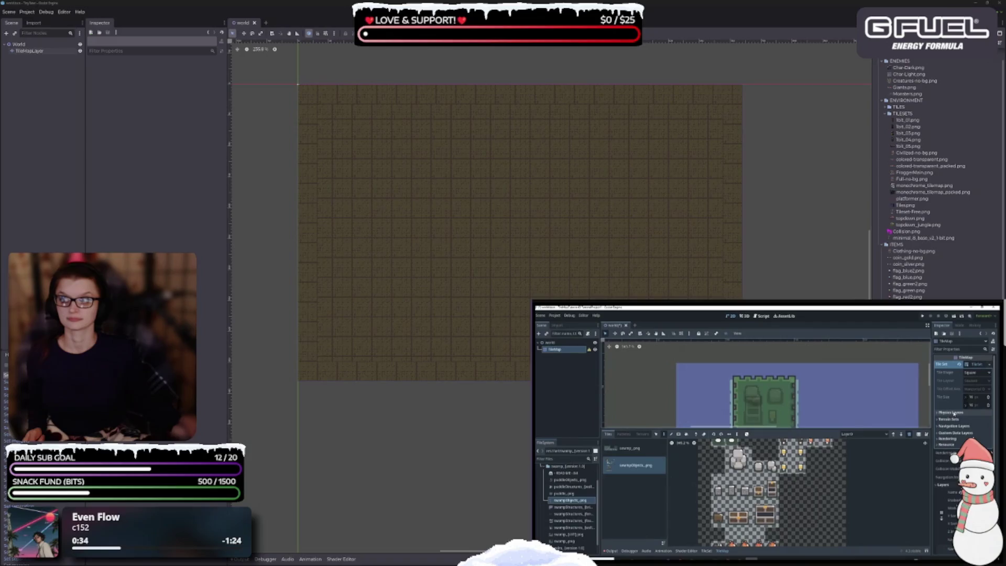
Step: Pause and resume the tutorial video, then enable its auto-generated English captions
click(776, 422)
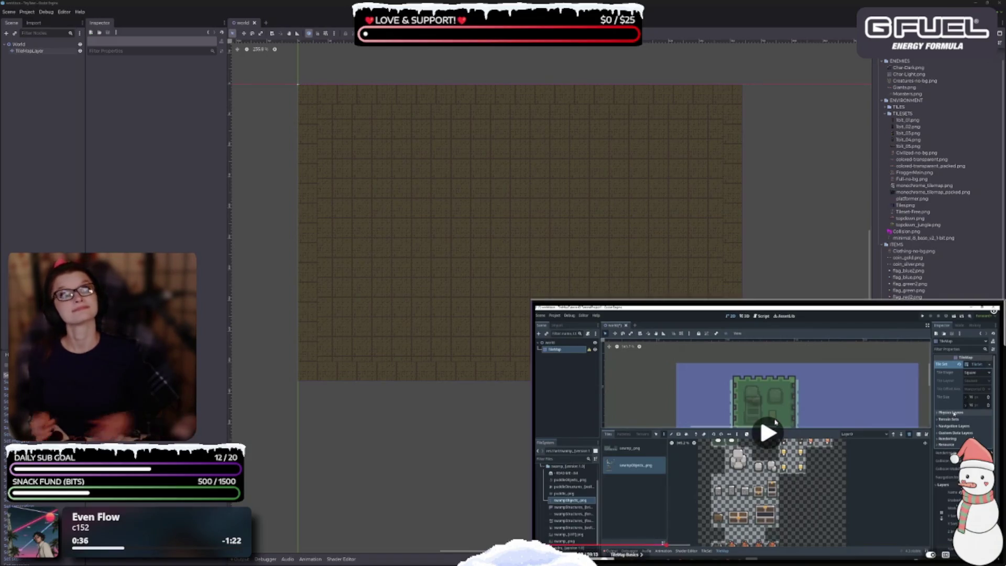
click(775, 422)
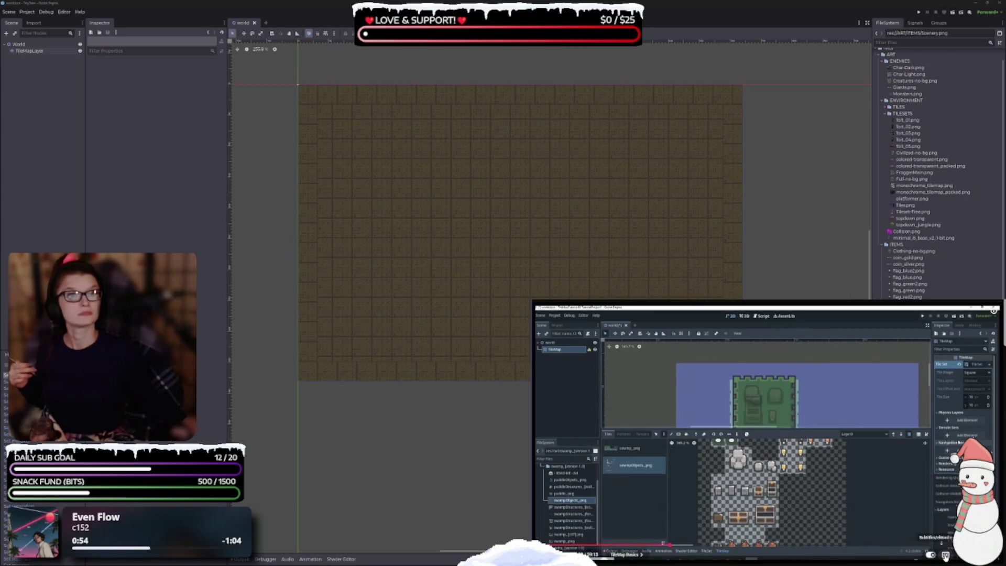
click(945, 556)
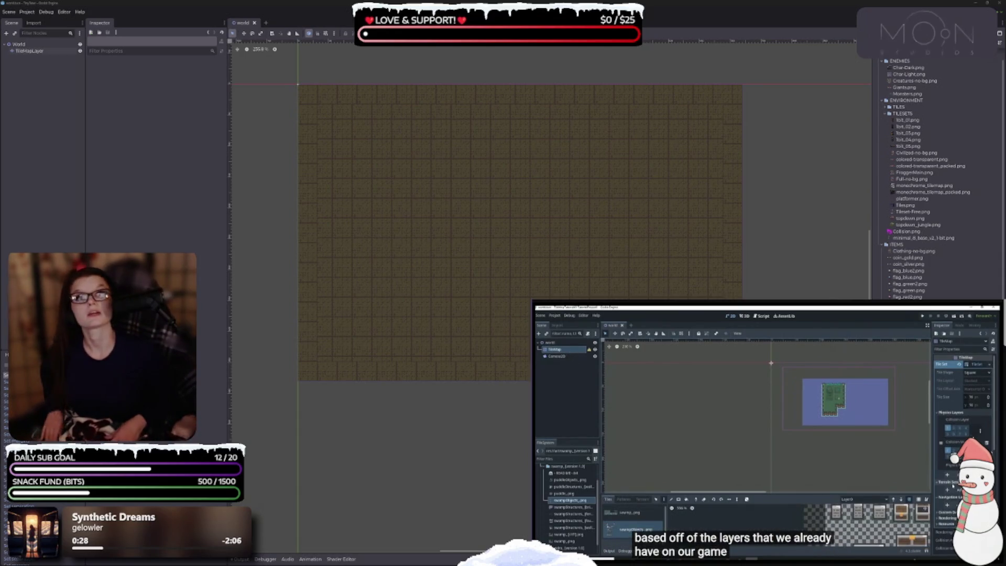
mouse_move(717, 555)
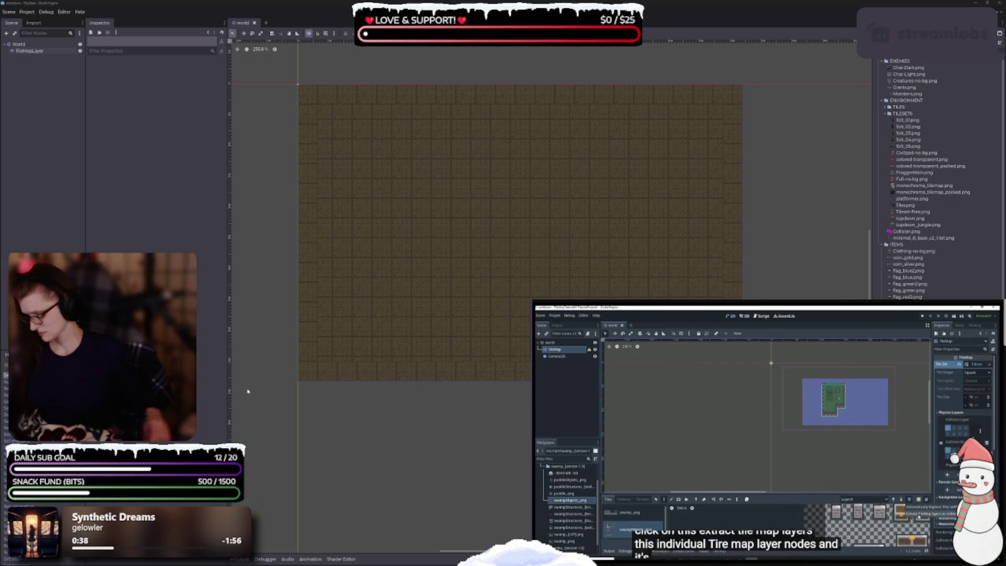
mouse_move(865, 436)
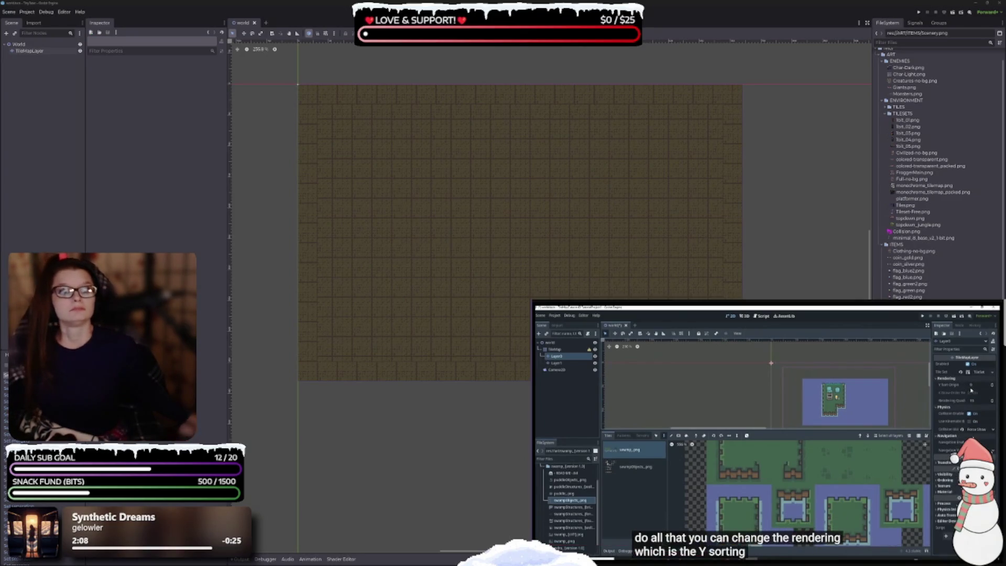
scroll(483, 257, up, 2)
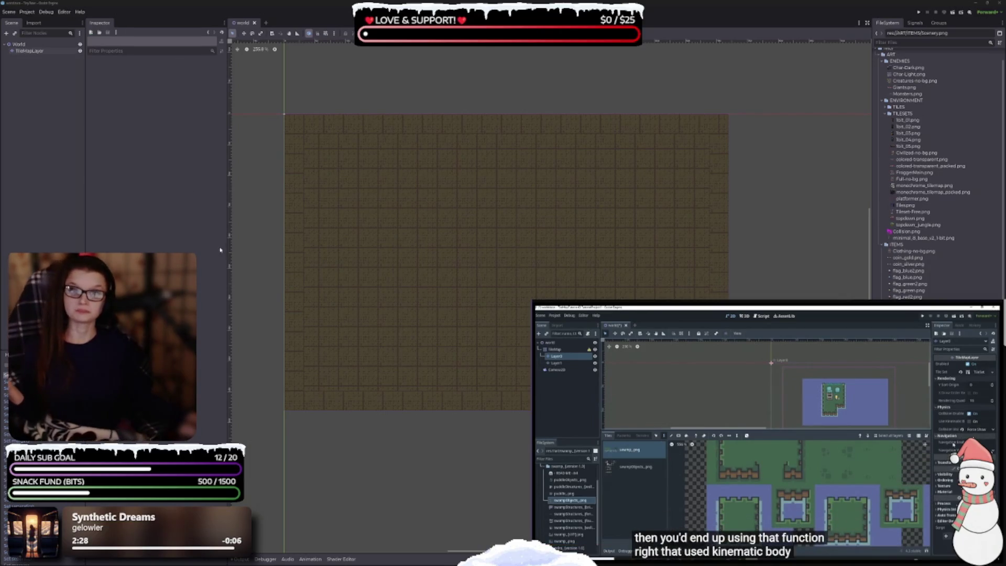
click(29, 51)
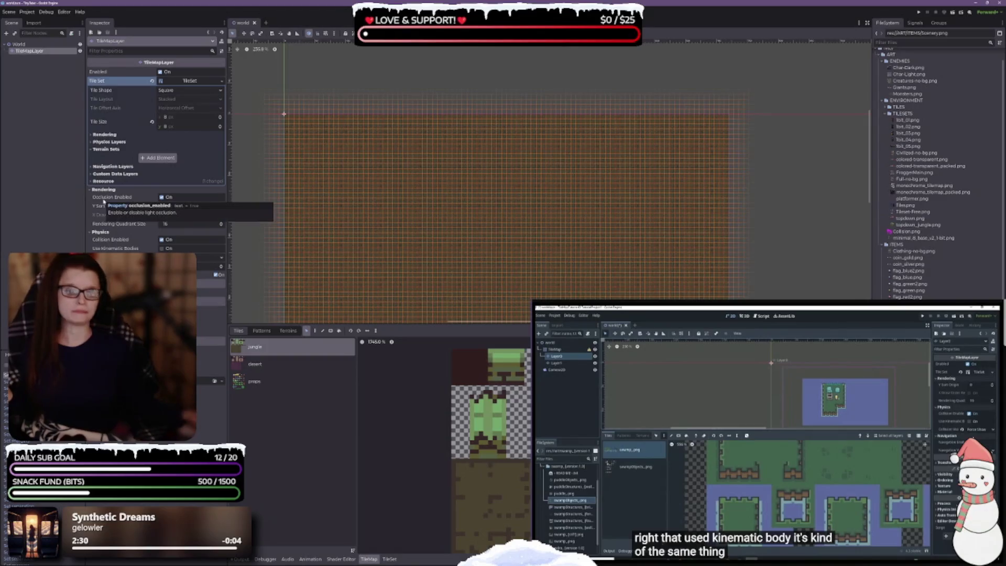
Step: Browse the desert and jungle sources, show the Props tiles, and shrink the tile palette
scroll(422, 220, down, 2)
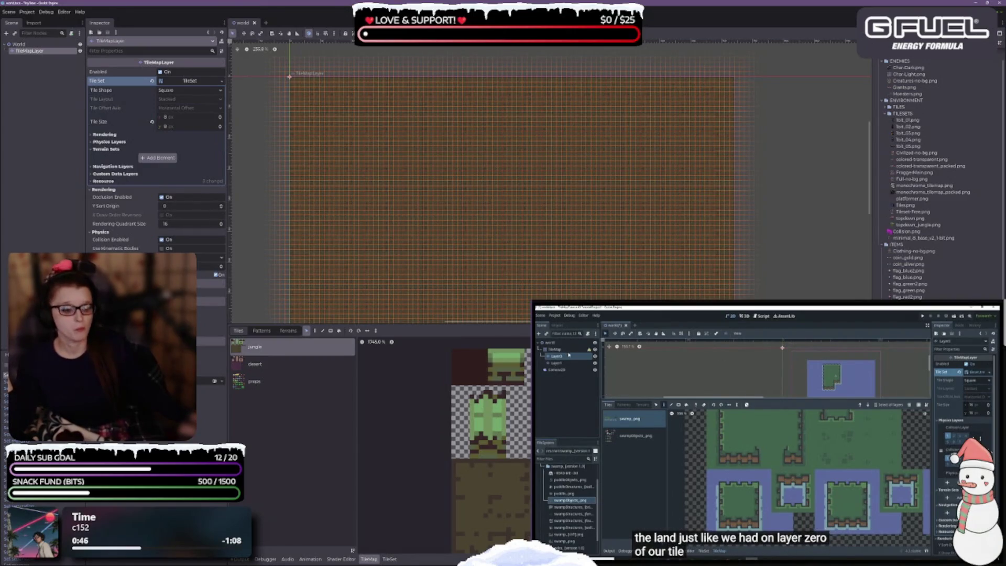
scroll(396, 244, down, 2)
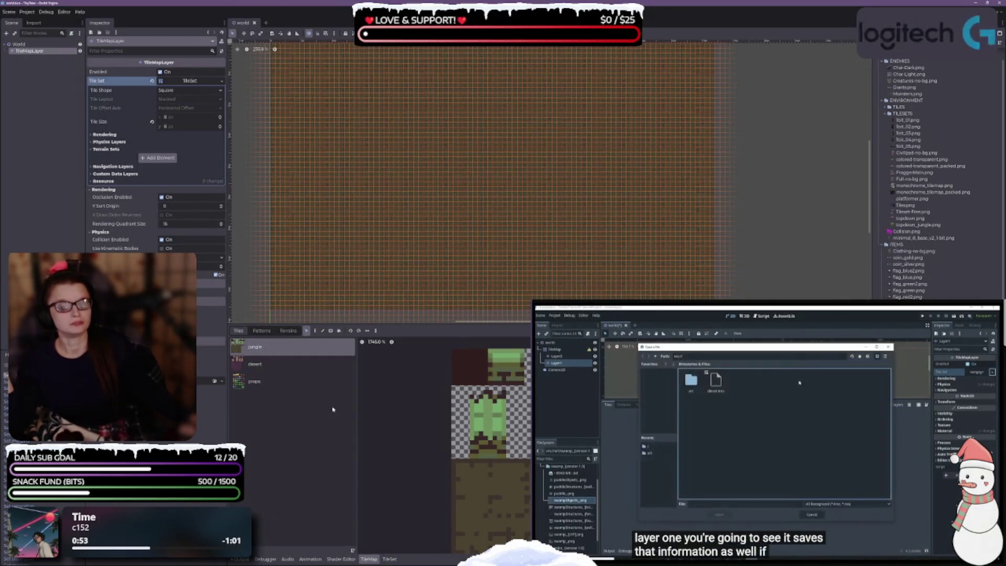
click(316, 373)
click(305, 349)
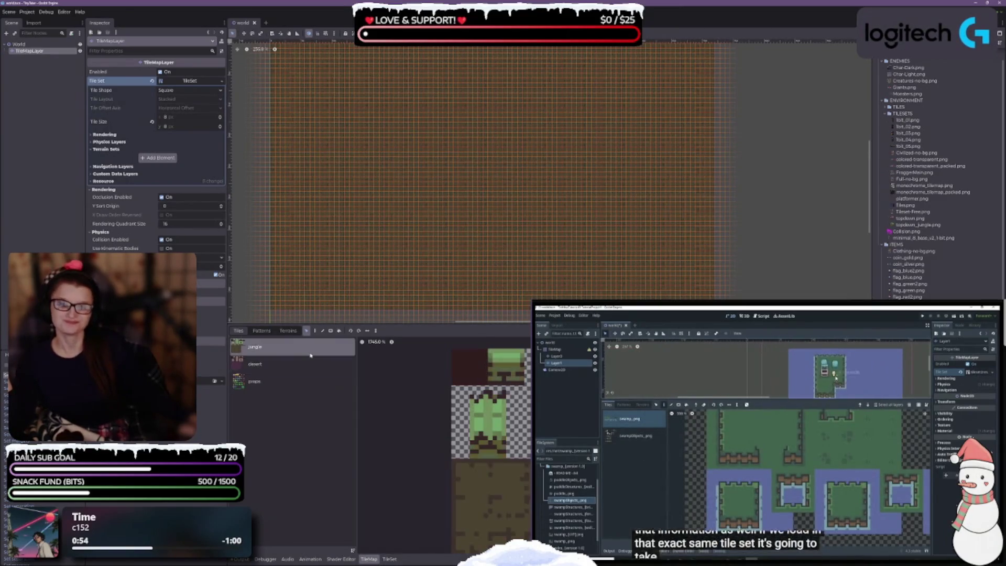
click(304, 381)
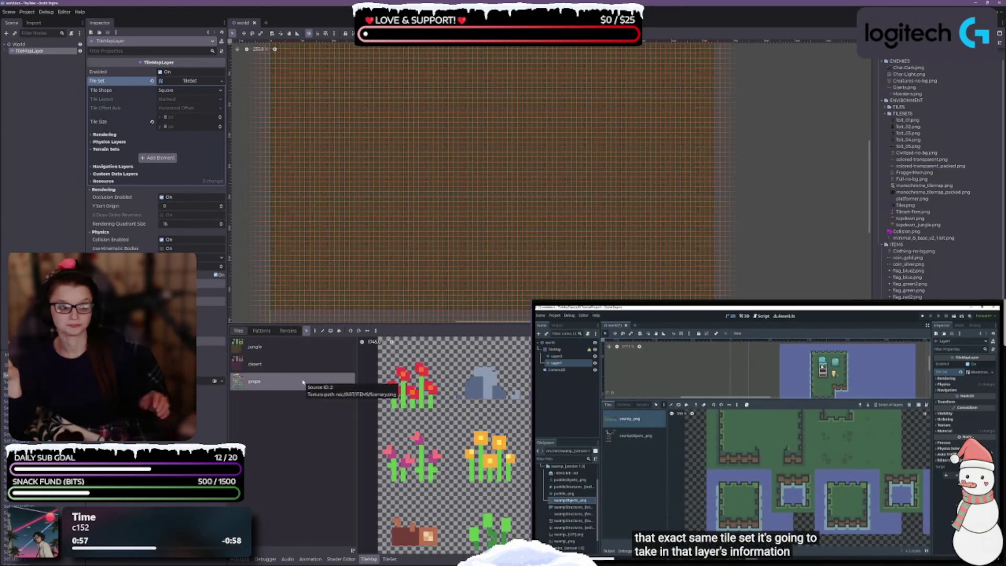
scroll(486, 445, down, 3)
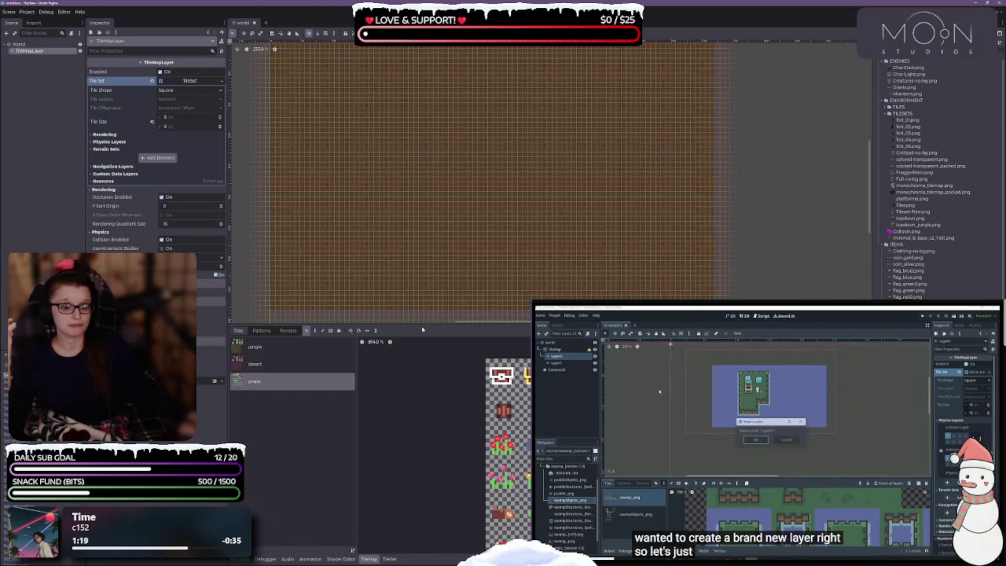
drag(418, 324, 418, 396)
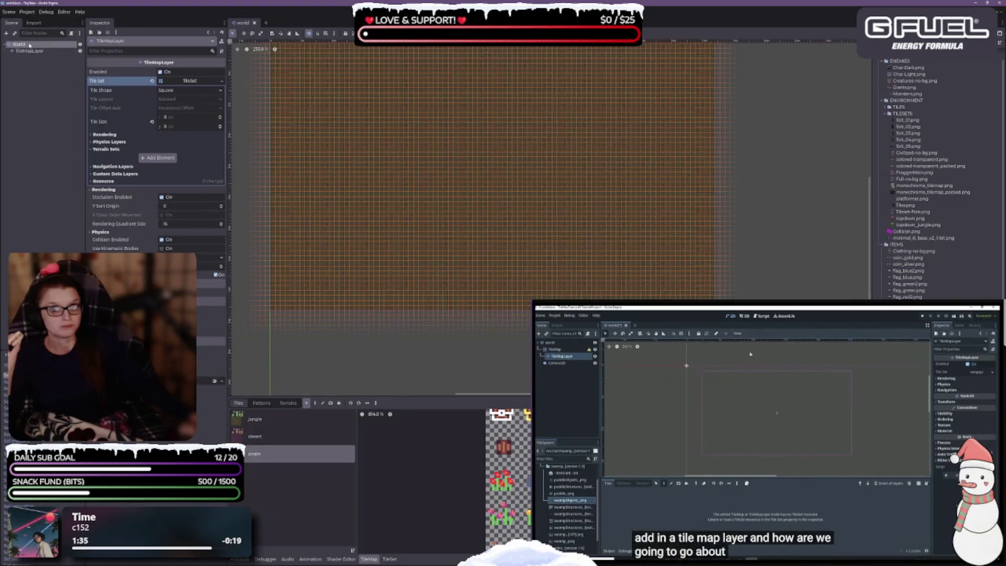
Step: Add a new TileMapLayer child node under World
right_click(30, 44)
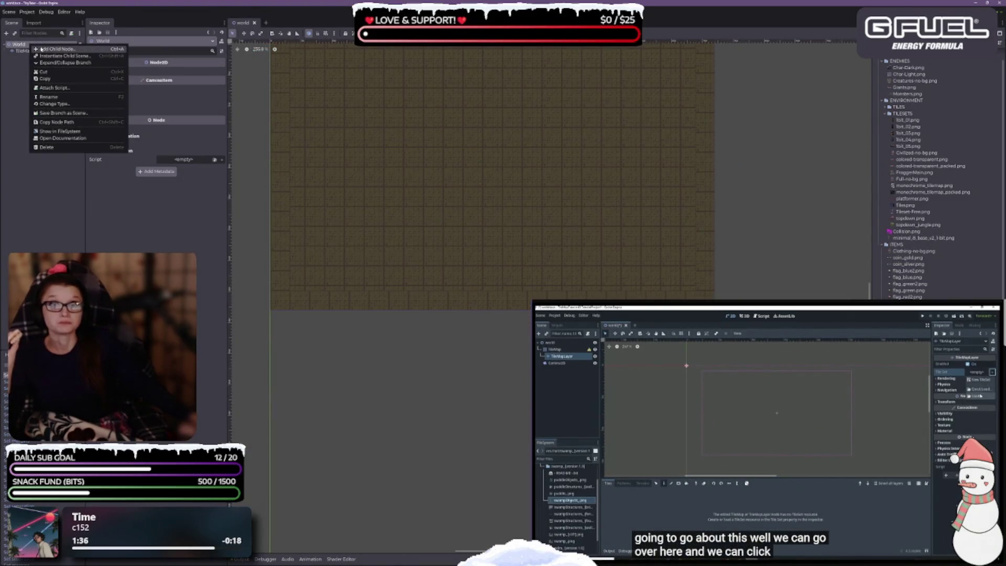
click(41, 48)
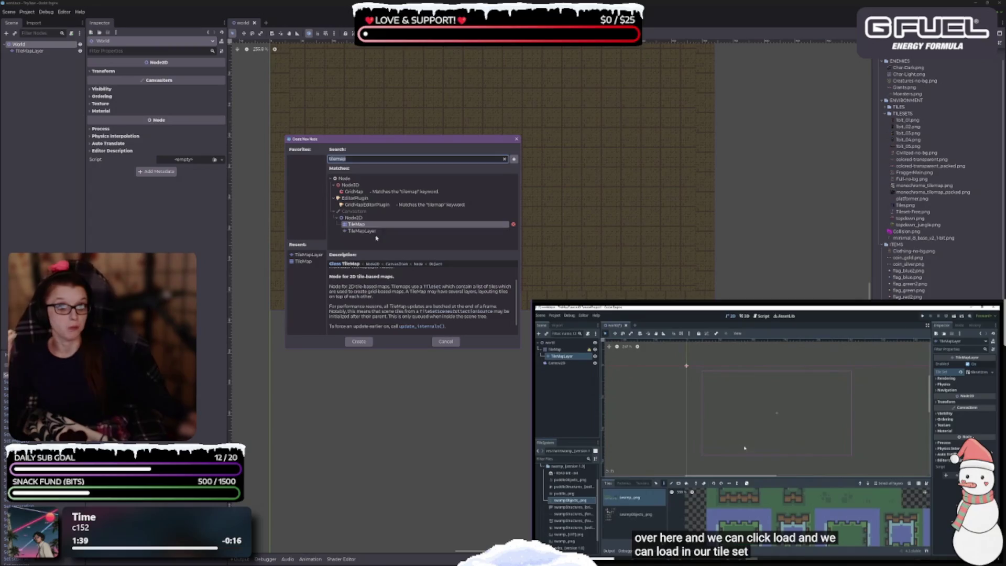
click(362, 231)
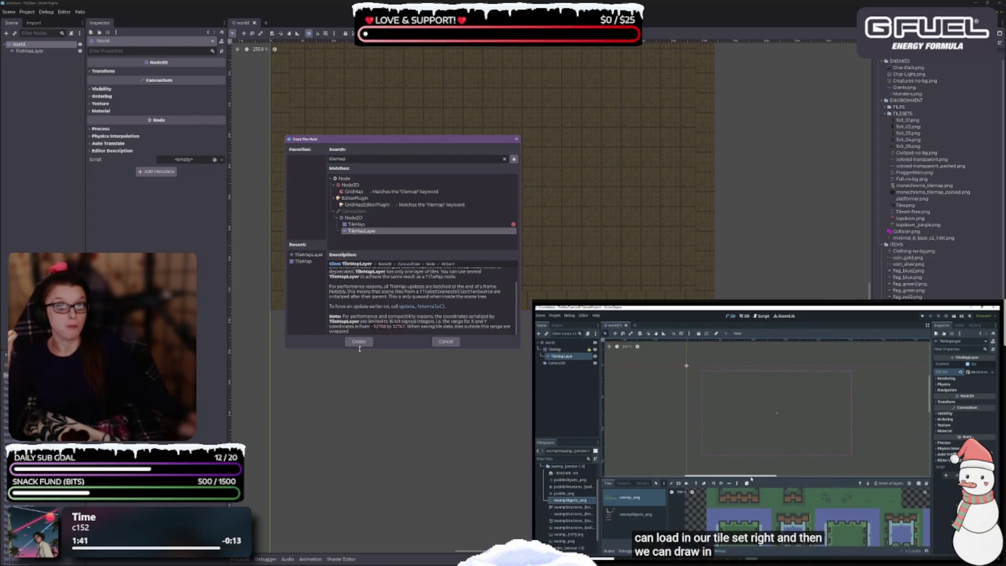
click(359, 341)
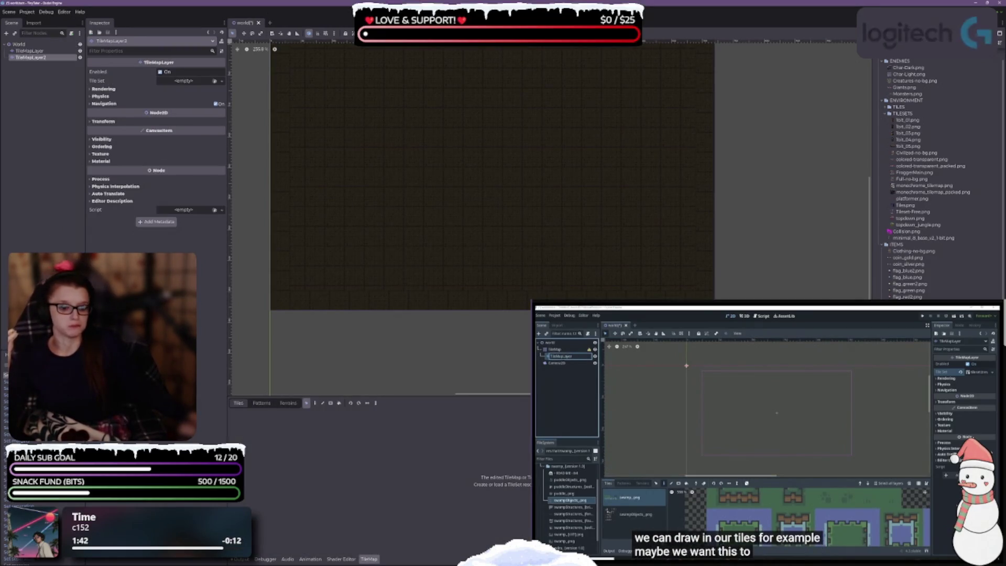
Step: Assign a new TileSet to TileMapLayer2 and save the scene
click(190, 81)
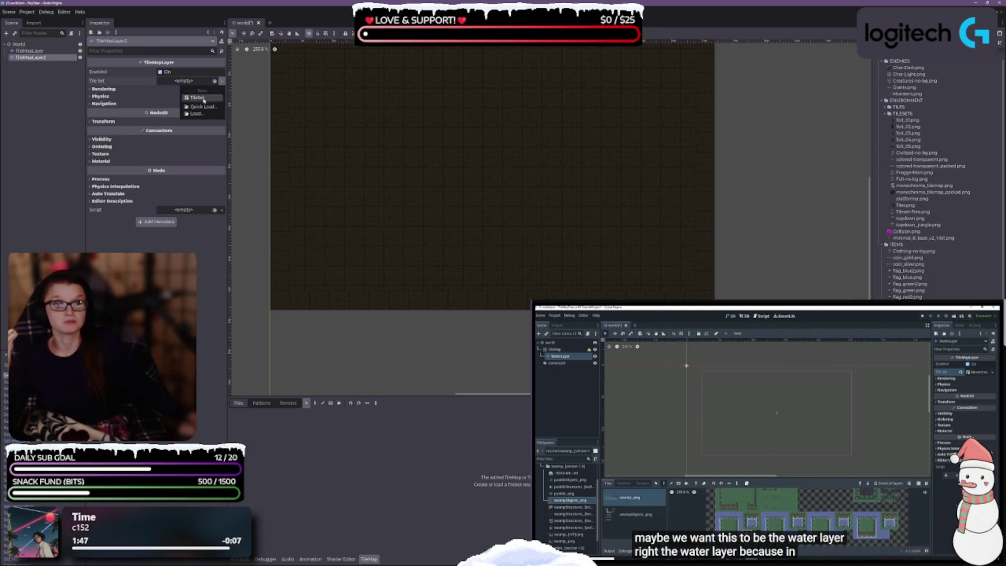
click(200, 98)
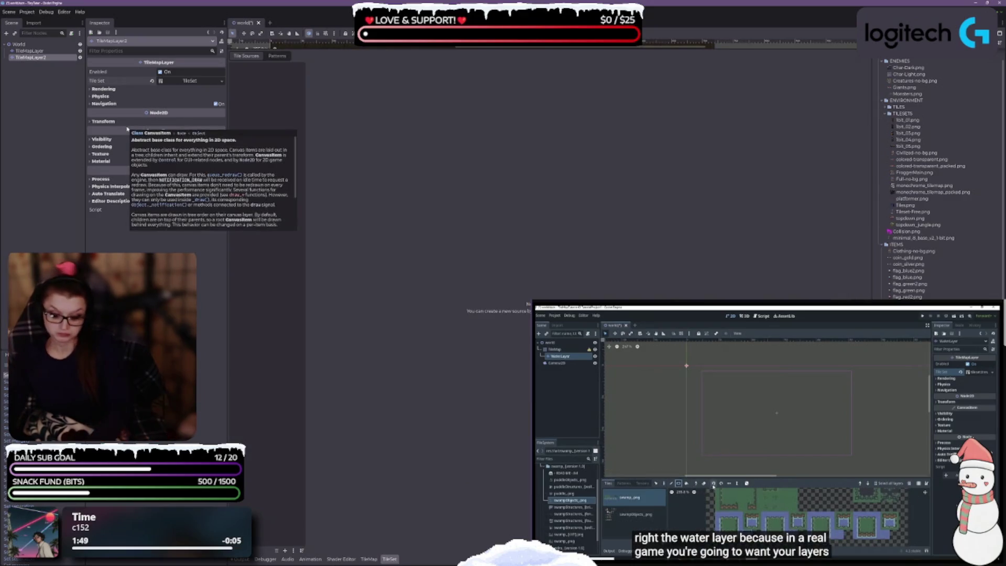
key(ctrl+s)
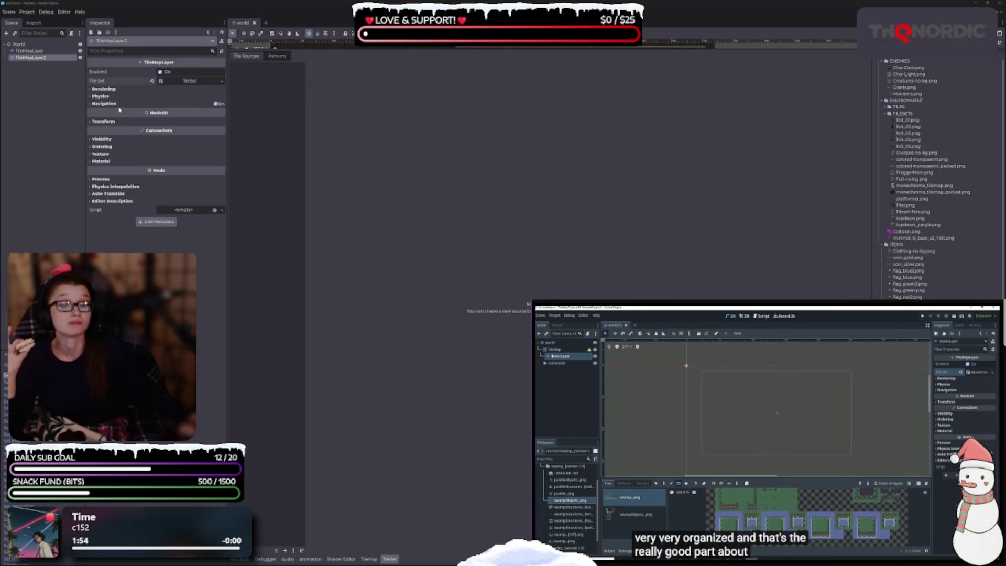
Step: Set the new tile set's tile width to 8 px and save the scene
click(176, 82)
click(176, 116)
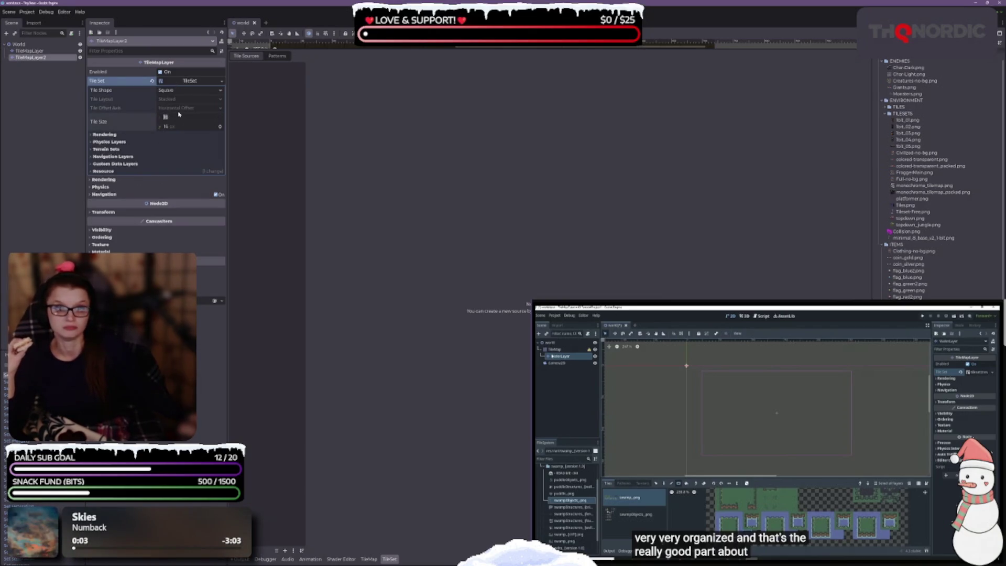
key(Tab)
text(8)
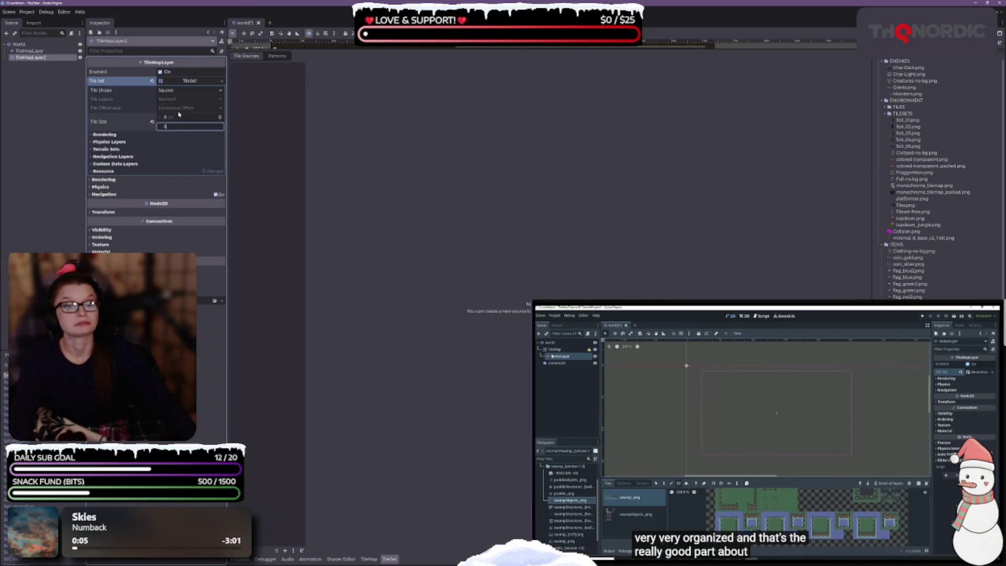
key(ctrl+s)
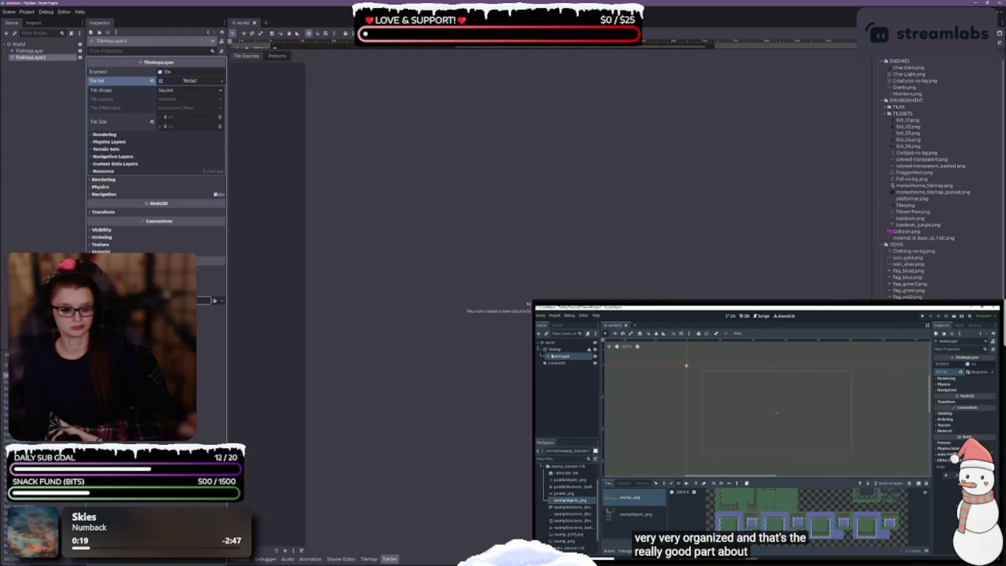
Step: Reopen the TileSet editor below a larger canvas and select the original TileMapLayer
click(390, 559)
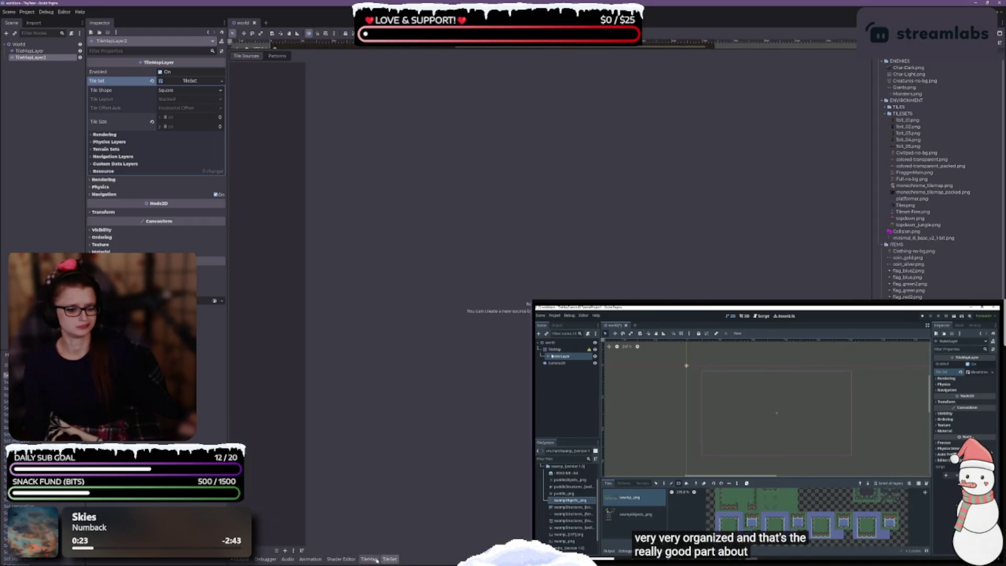
click(369, 559)
click(386, 560)
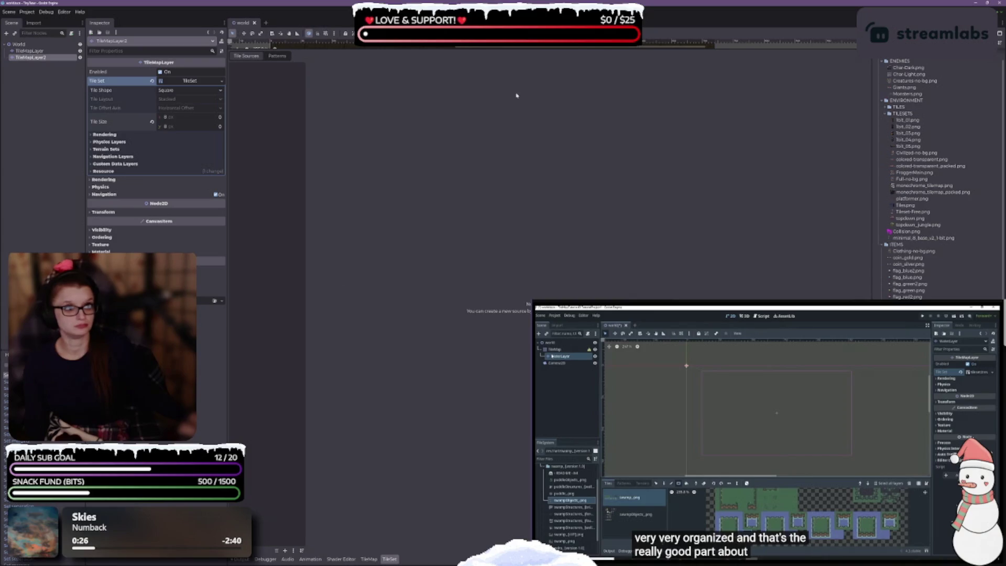
drag(515, 49, 516, 270)
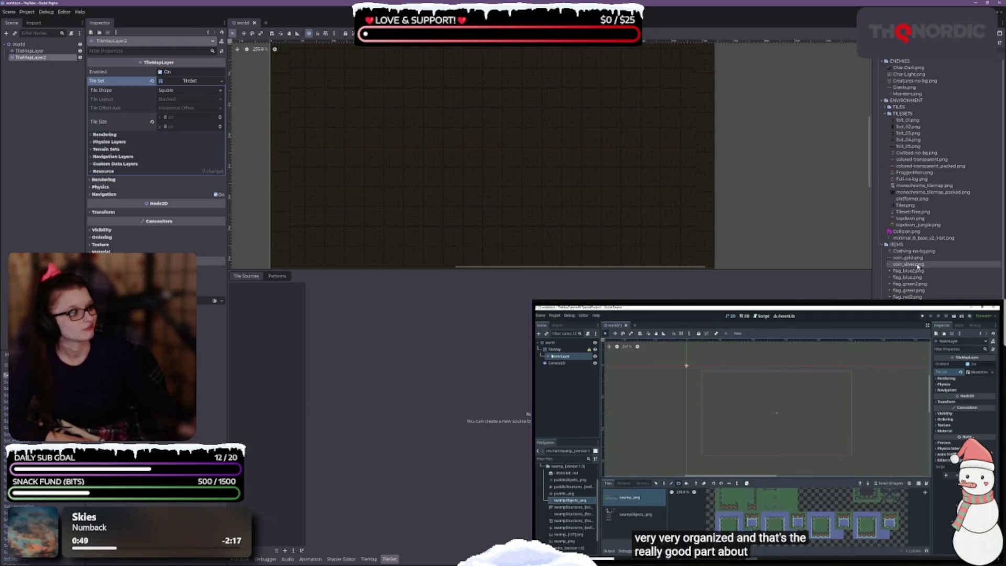
scroll(942, 199, up, 1)
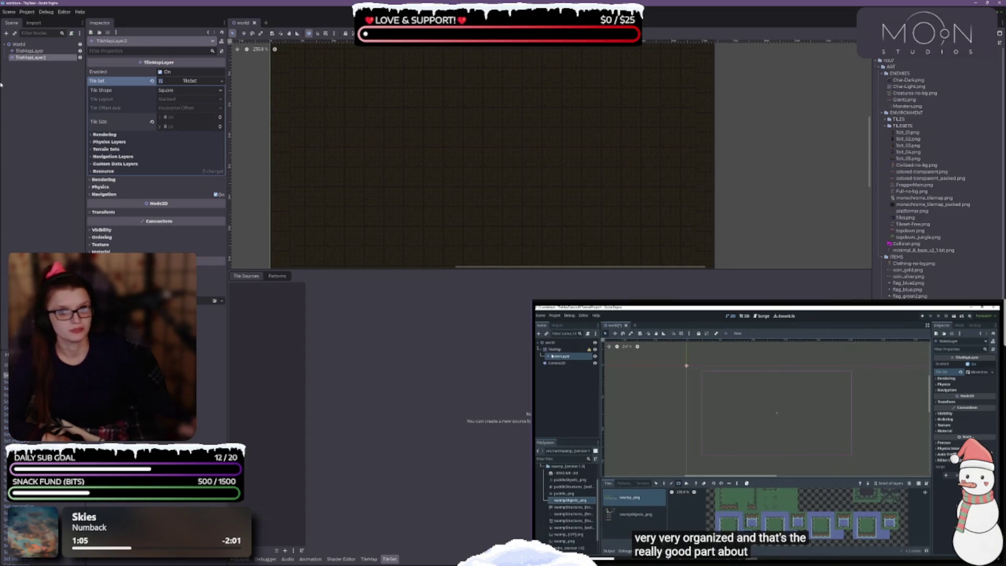
click(28, 50)
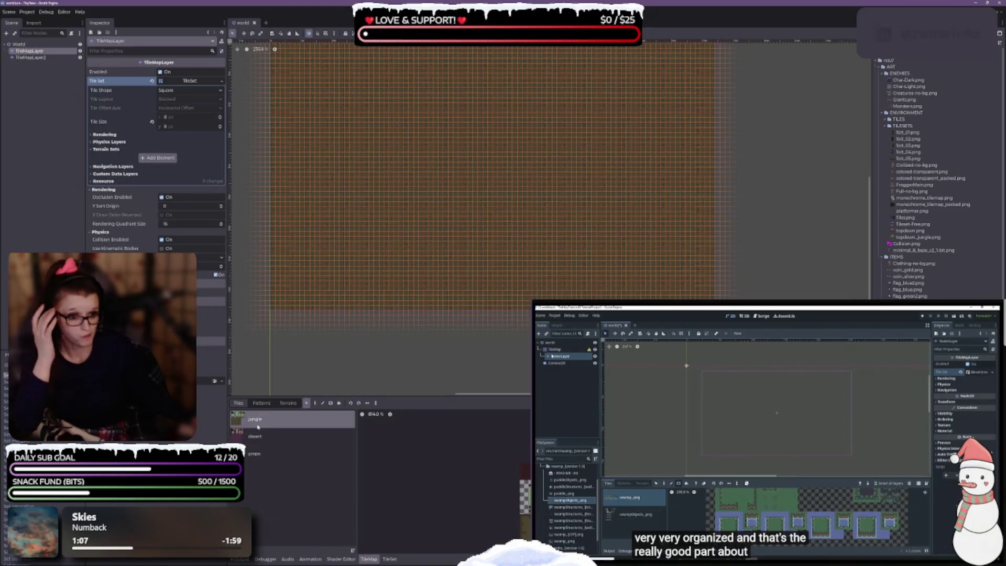
Step: Delete the props tile source from the first layer's tile set, then select TileMapLayer2
click(389, 559)
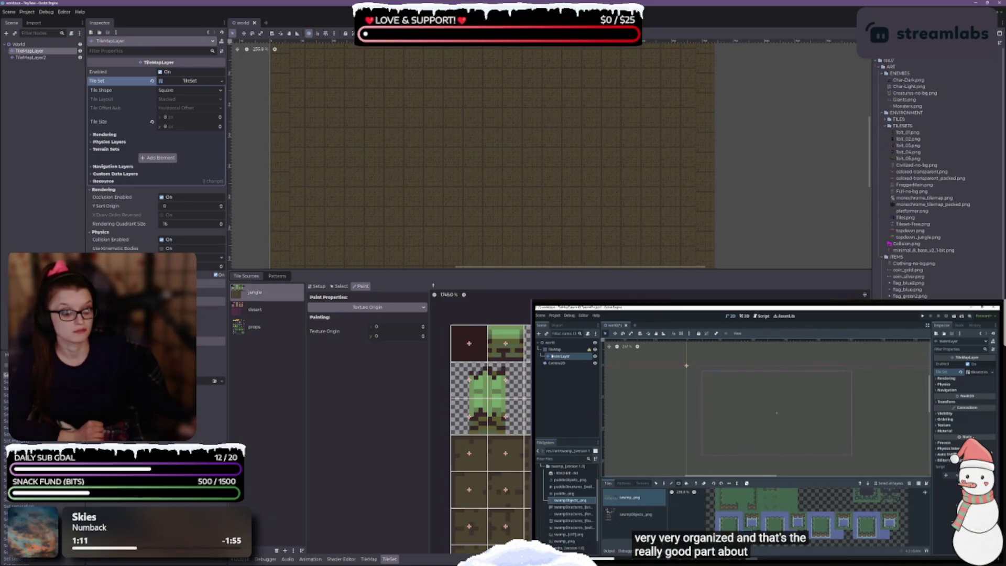
click(375, 560)
click(386, 560)
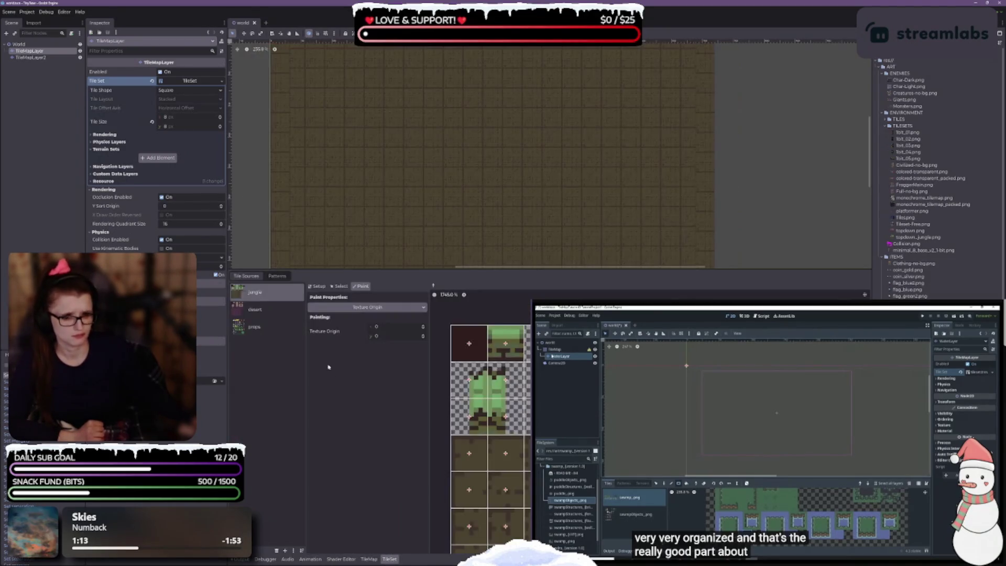
click(318, 286)
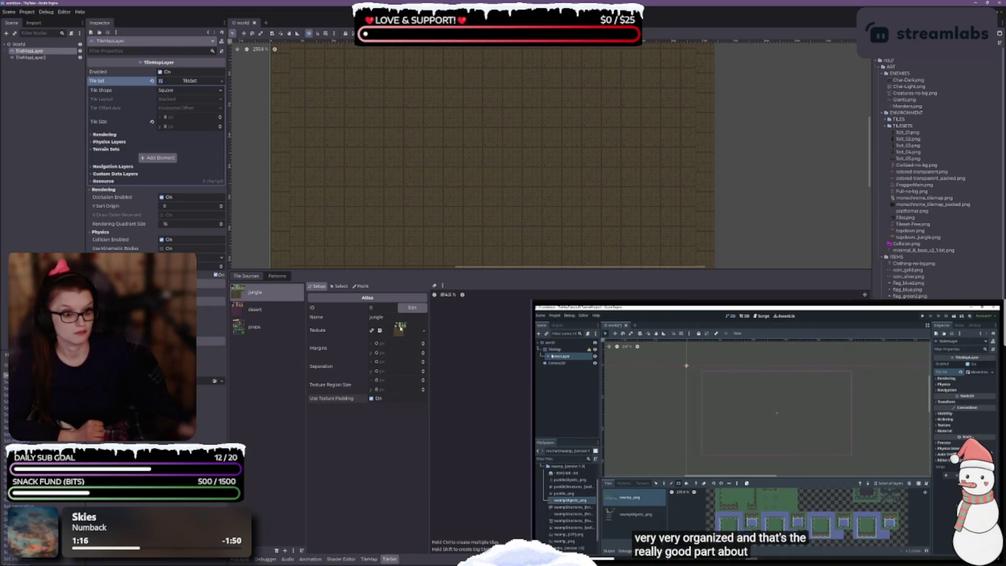
click(400, 327)
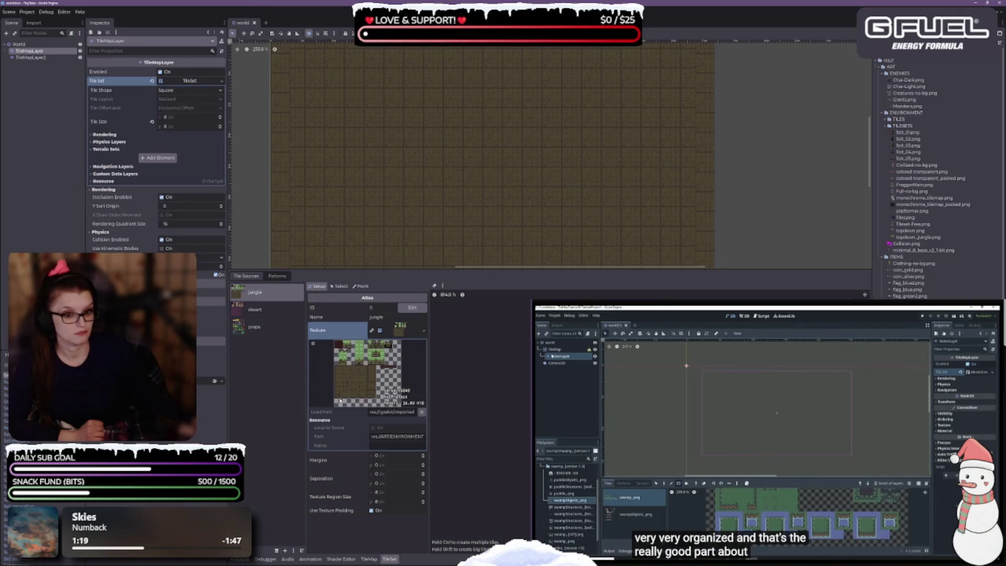
click(256, 328)
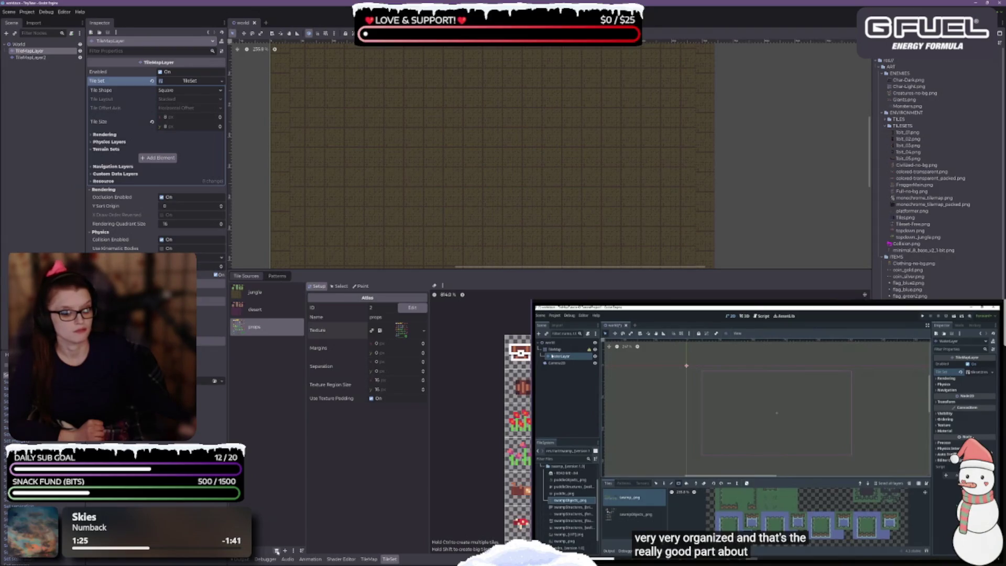
click(276, 551)
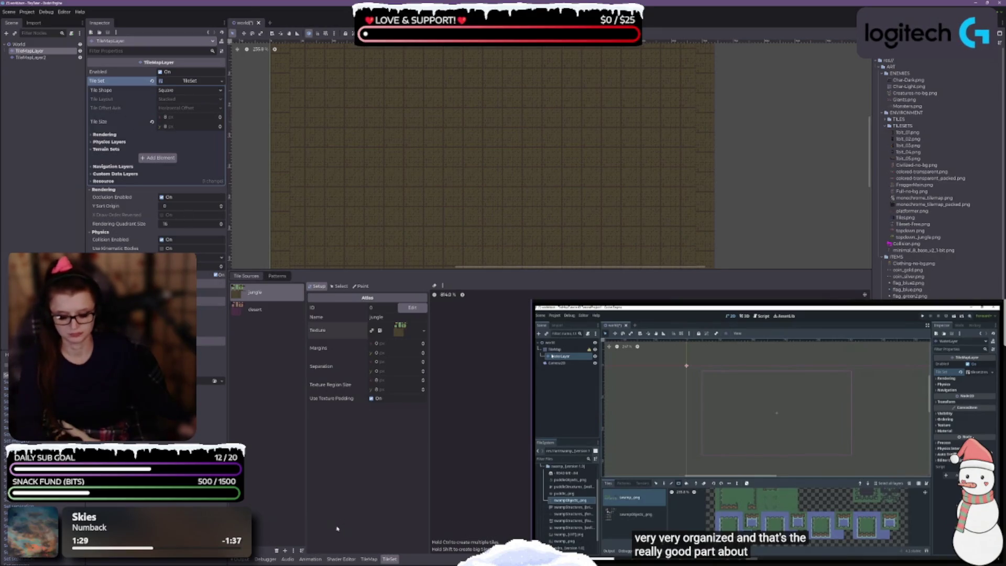
click(57, 57)
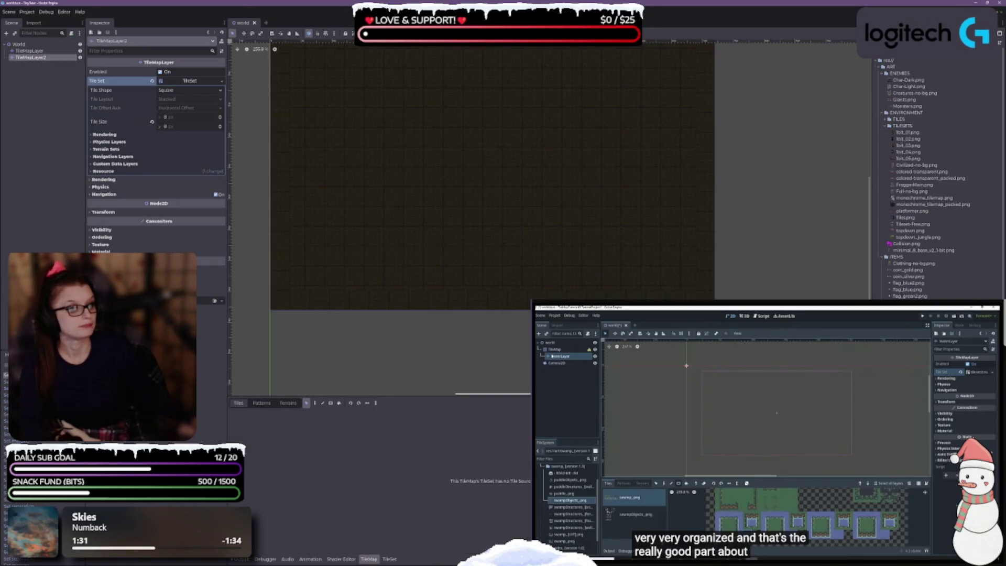
Step: Add topdown_jungle.png as an atlas source with auto-created tiles and save
click(391, 560)
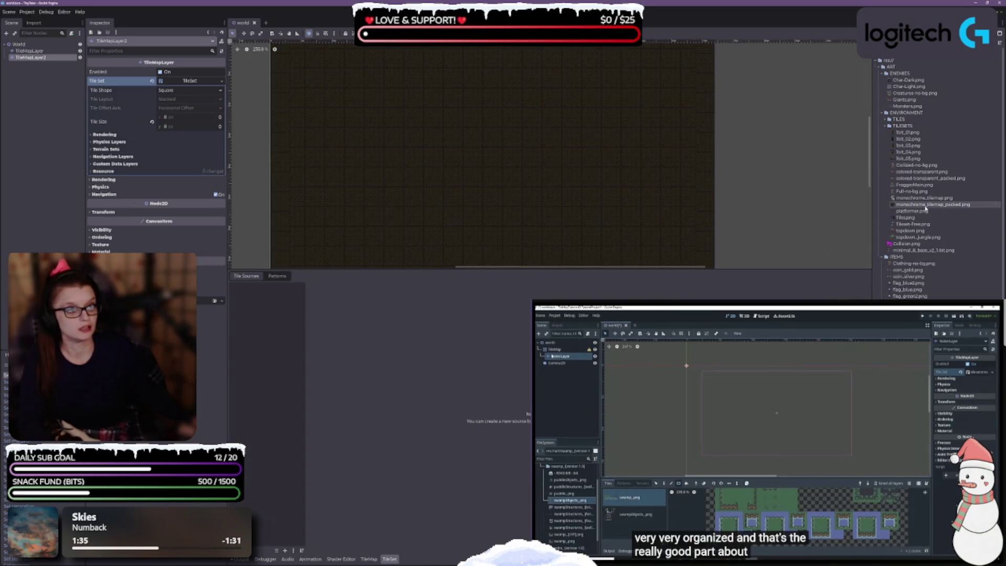
drag(930, 237, 288, 318)
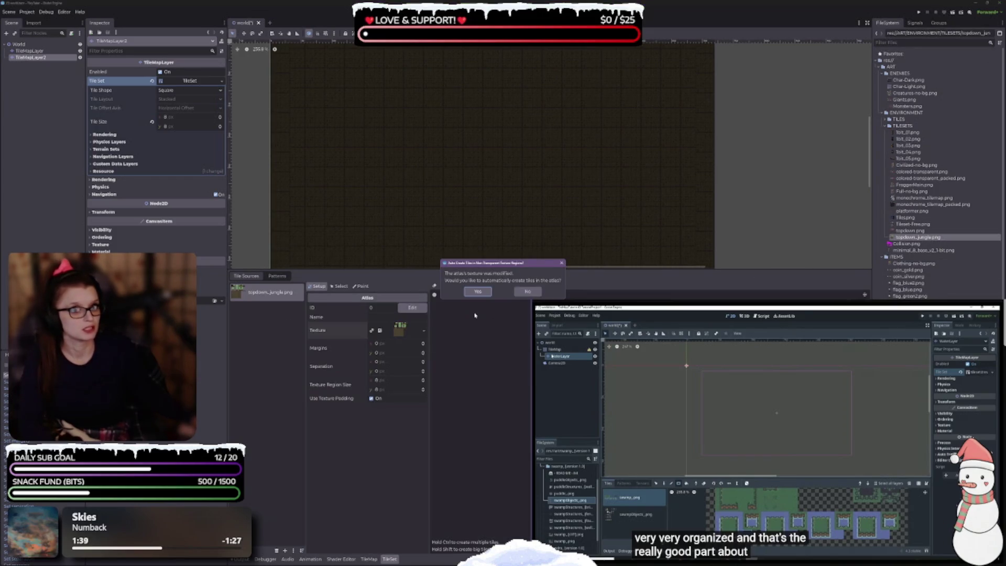
click(478, 291)
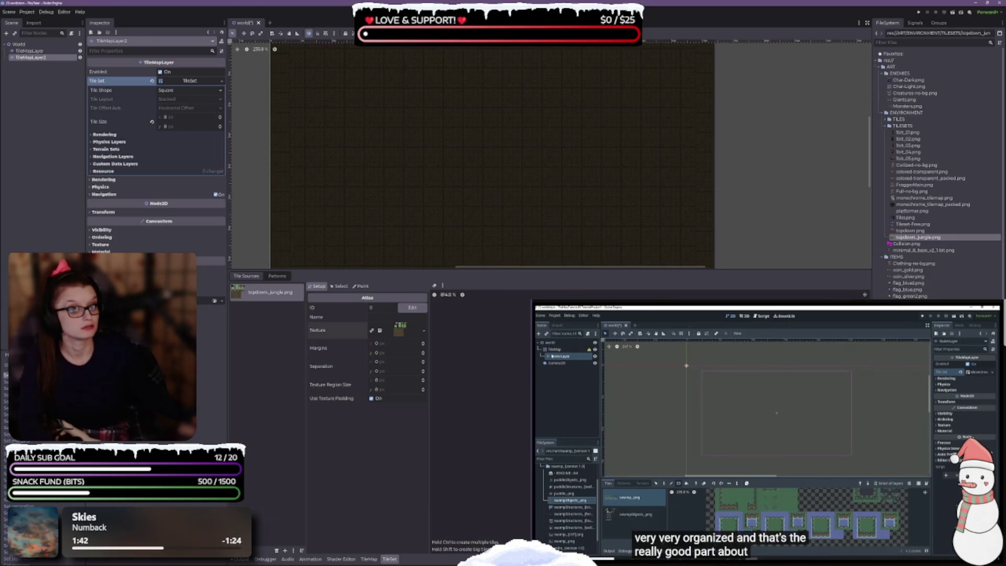
key(ctrl+s)
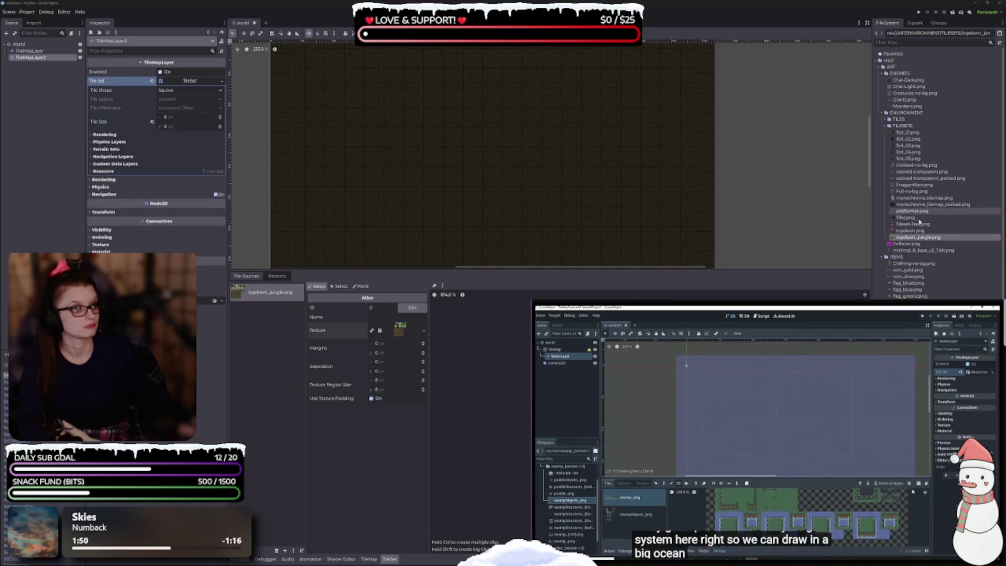
Step: Add topdown.png as a second auto-tiled atlas source, save, and enlarge the viewport
mouse_move(910, 231)
mouse_down()
mouse_move(917, 244)
mouse_move(255, 360)
mouse_up()
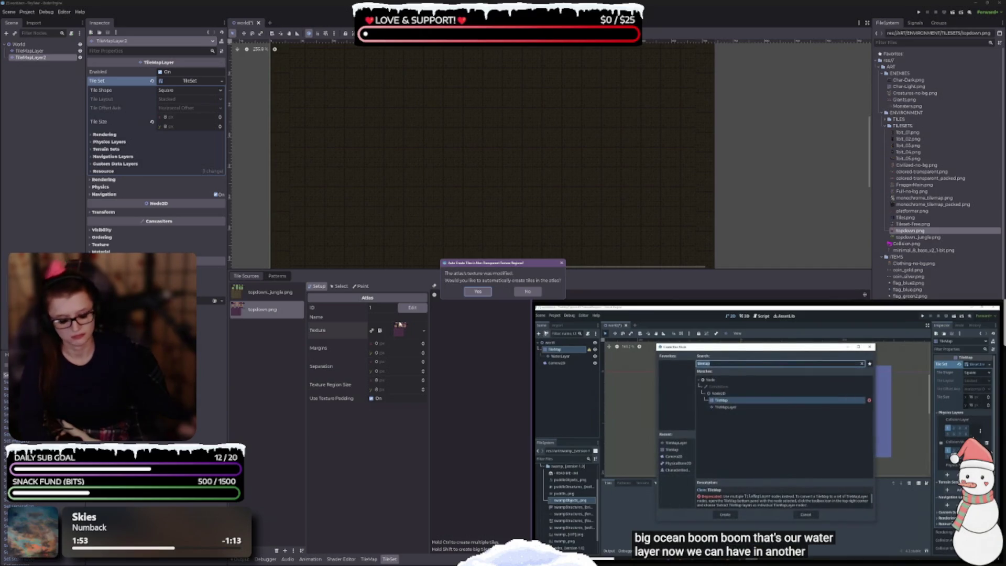
click(478, 291)
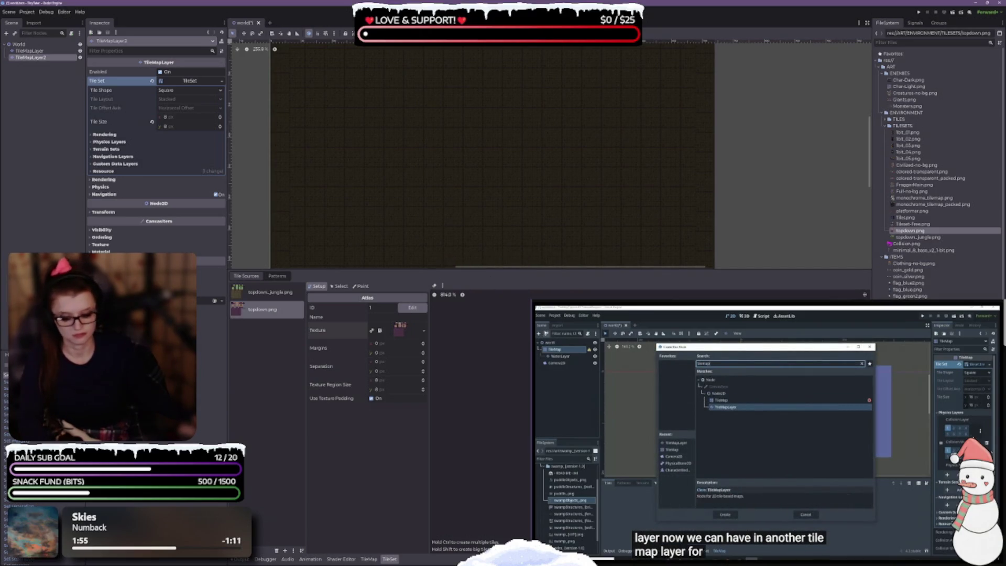
key(ctrl+s)
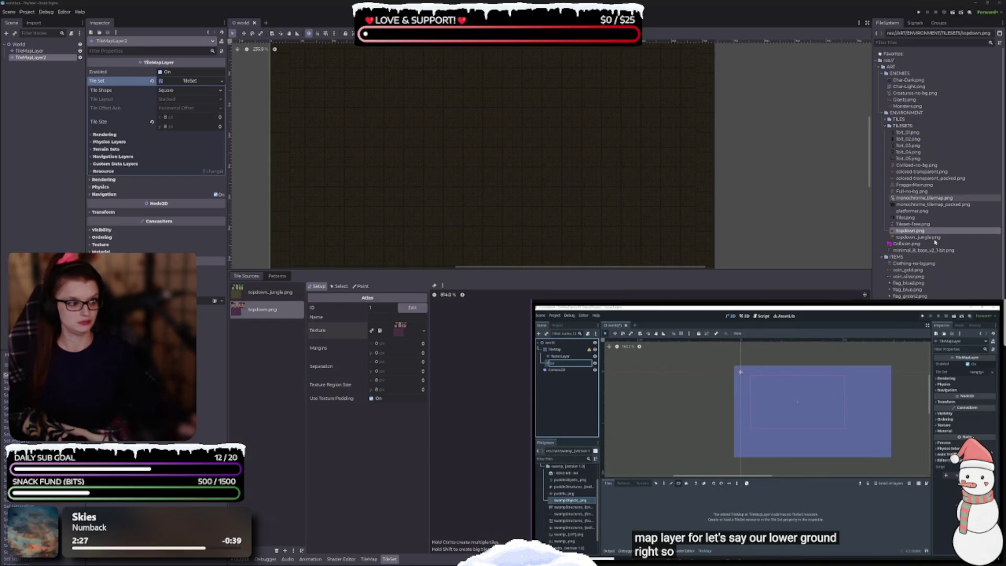
click(273, 290)
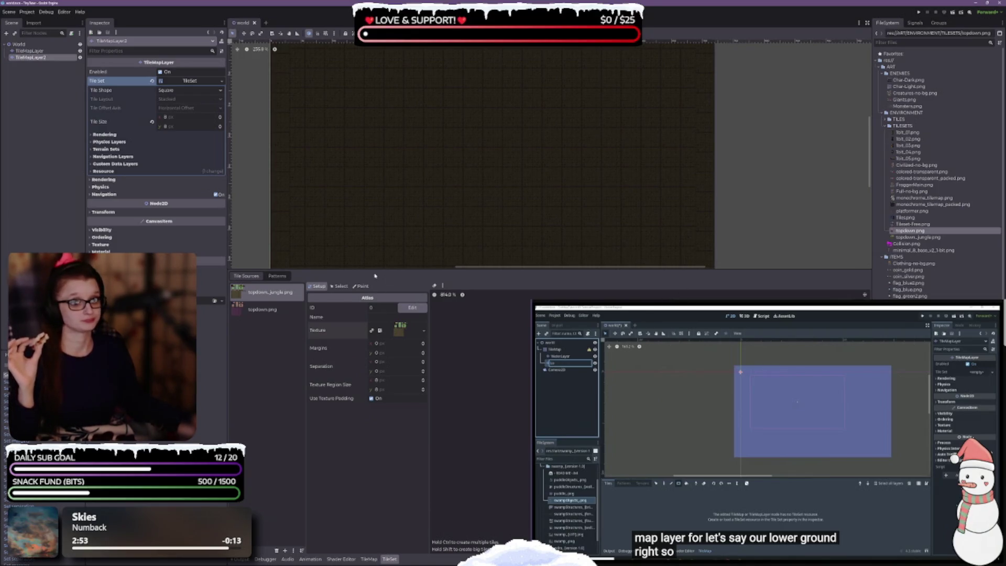
drag(374, 273, 373, 366)
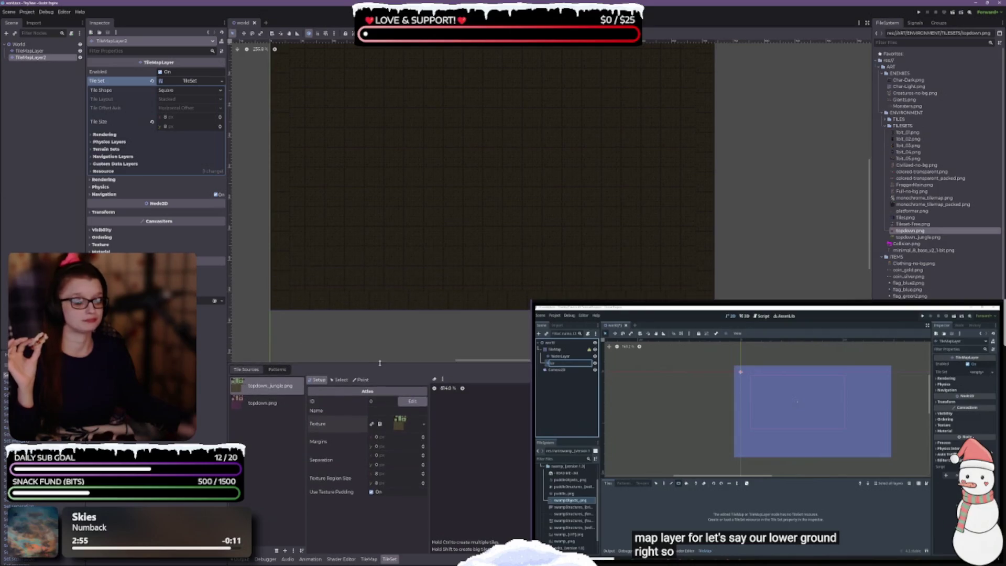
Step: Rename the first tile map layer to TileMapLayer1
click(30, 51)
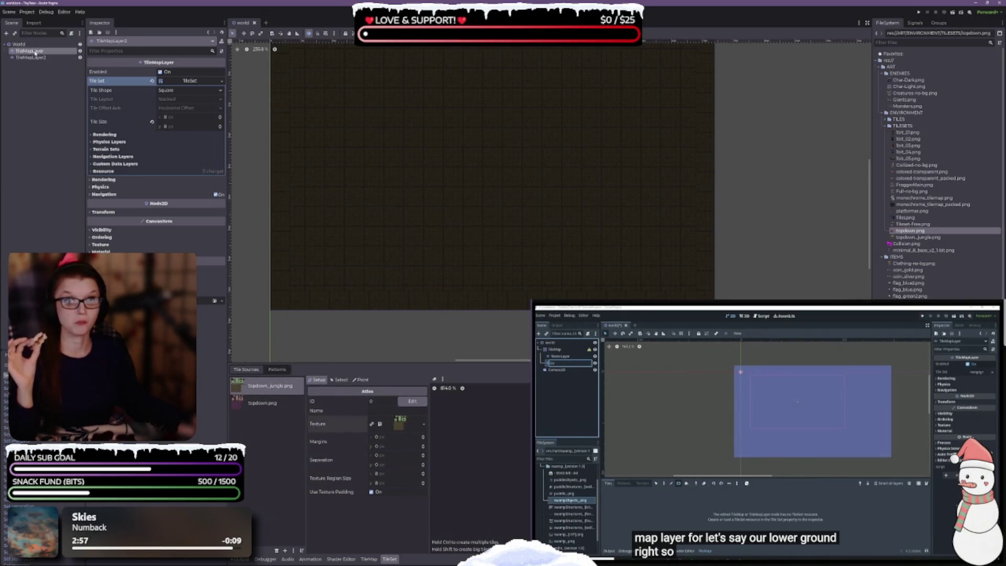
key(Return)
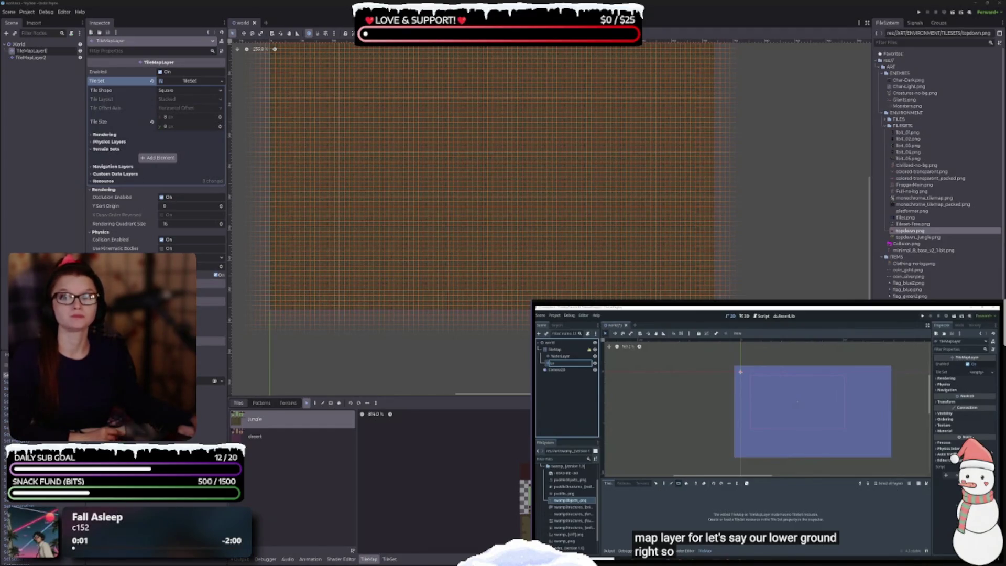
key(Return)
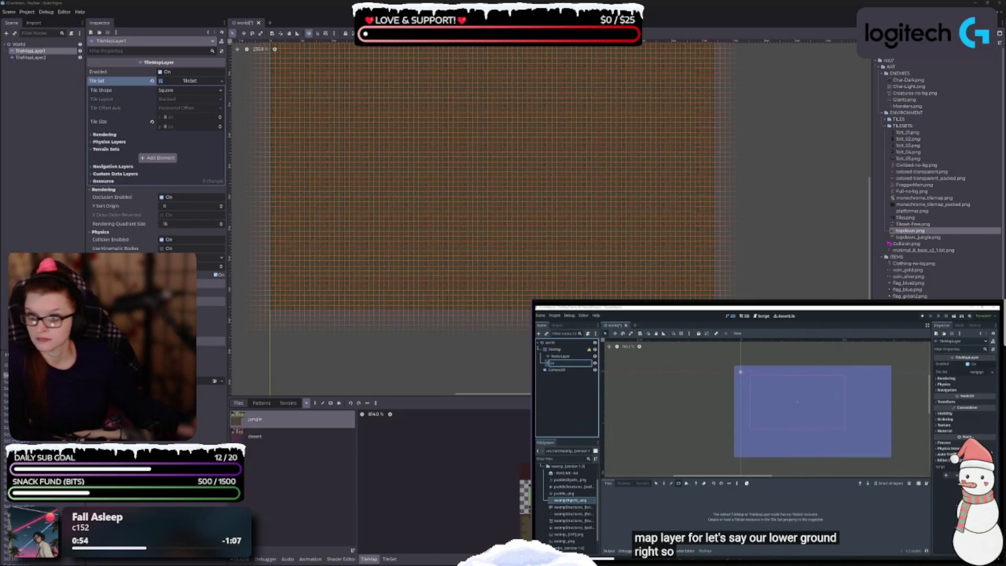
Step: Preview the colored-transparent.png tile sheet, close it, and clear the layer selection
mouse_move(1005, 125)
mouse_down()
mouse_move(764, 124)
mouse_move(524, 97)
mouse_move(564, 98)
mouse_up()
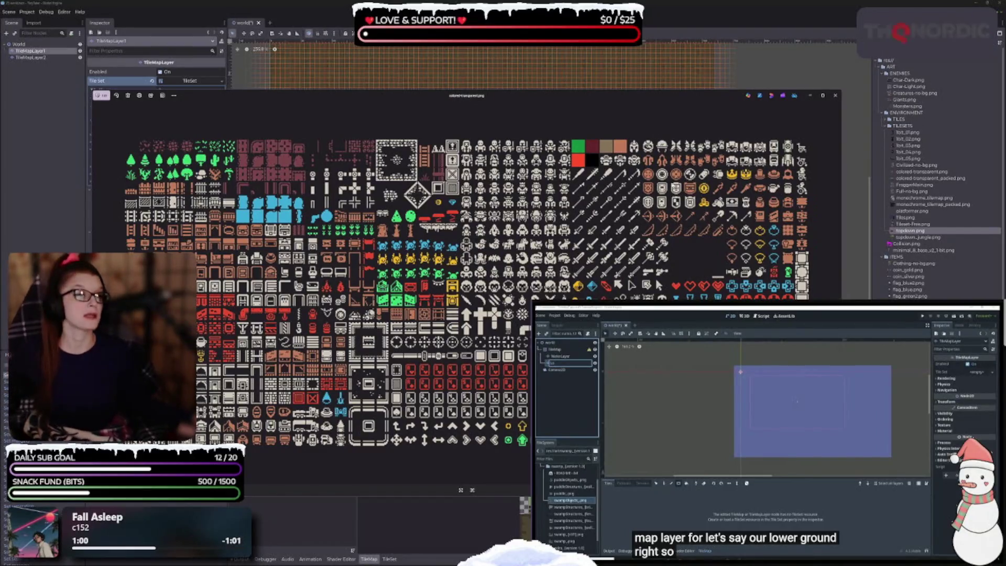
click(835, 95)
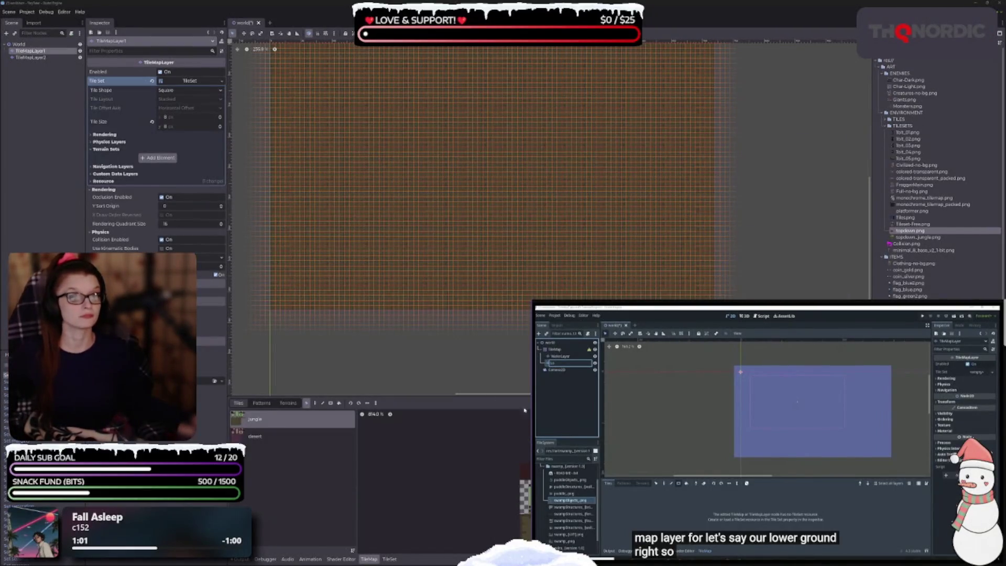
click(37, 64)
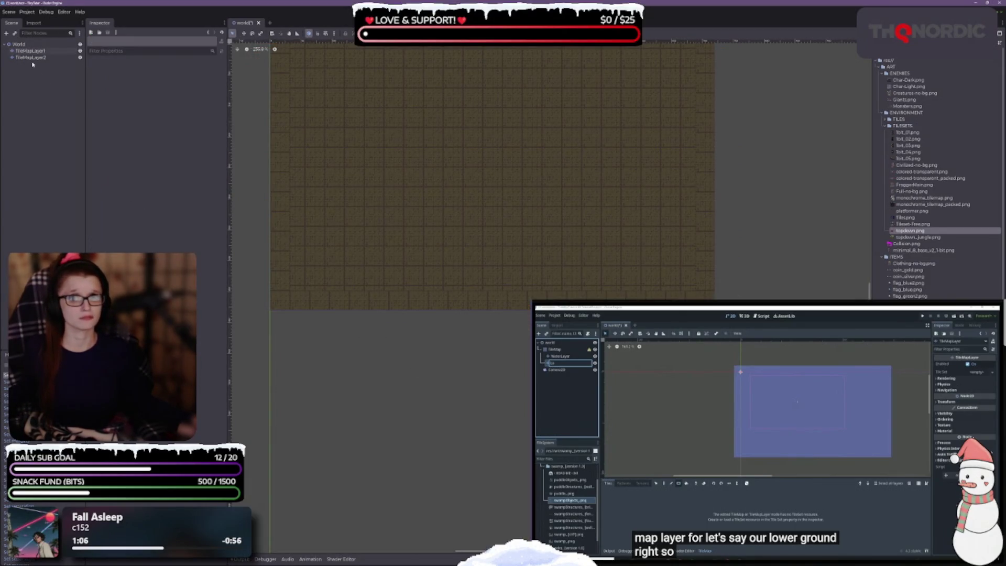
Step: Delete TileMapLayer2 and TileMapLayer1, save the emptied scene, and select World
click(30, 58)
key(Delete)
key(Return)
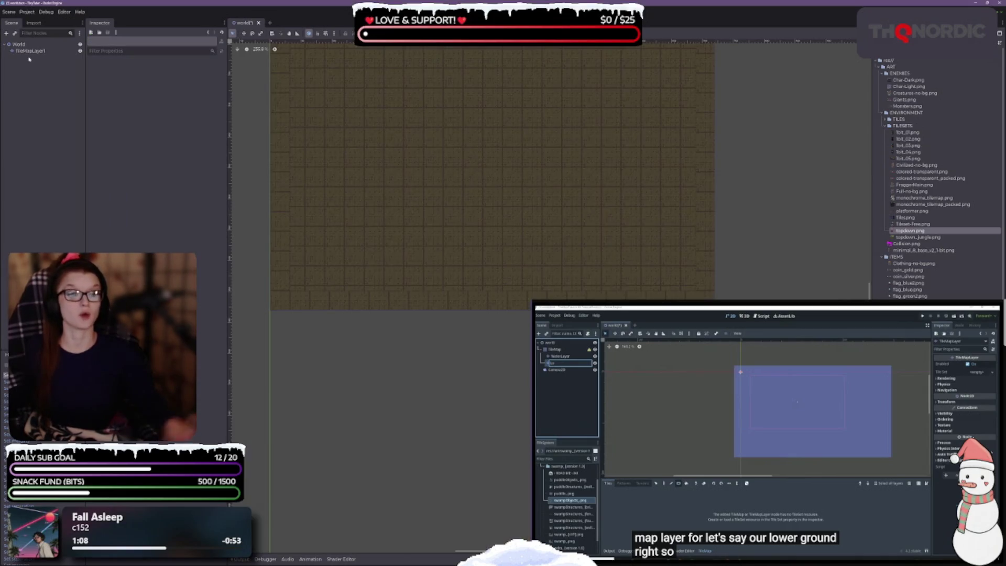
click(27, 51)
key(Delete)
key(Return)
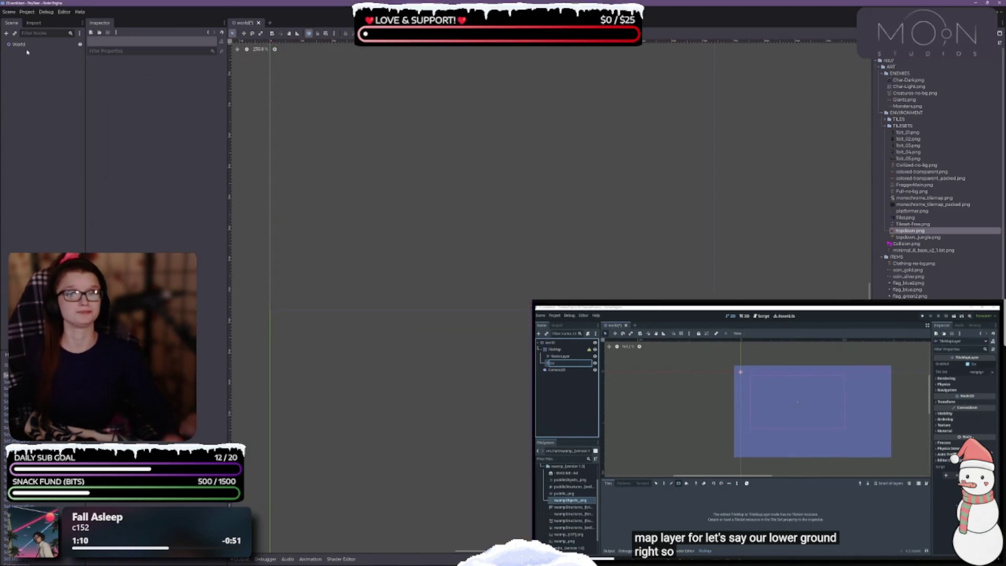
key(ctrl+s)
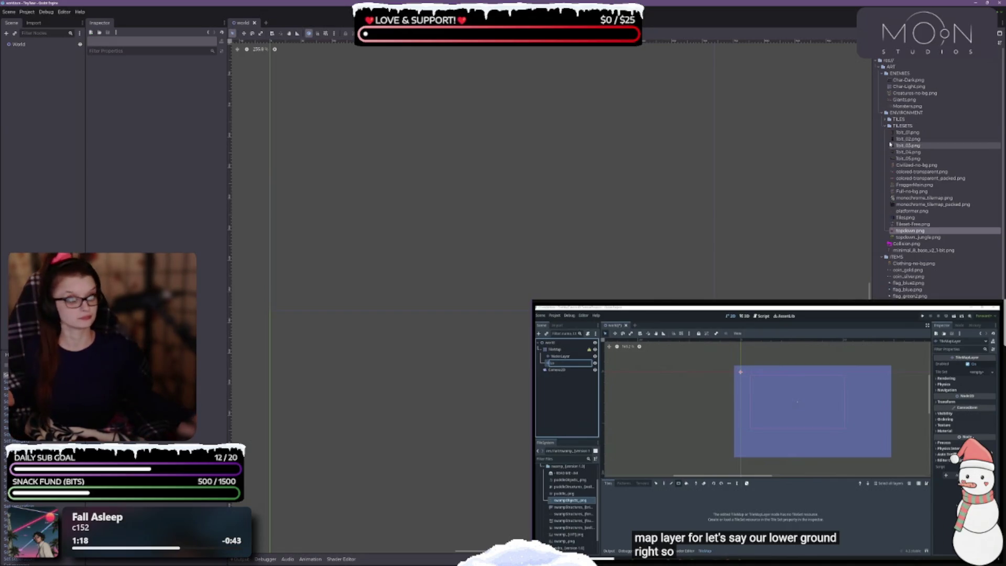
mouse_move(883, 136)
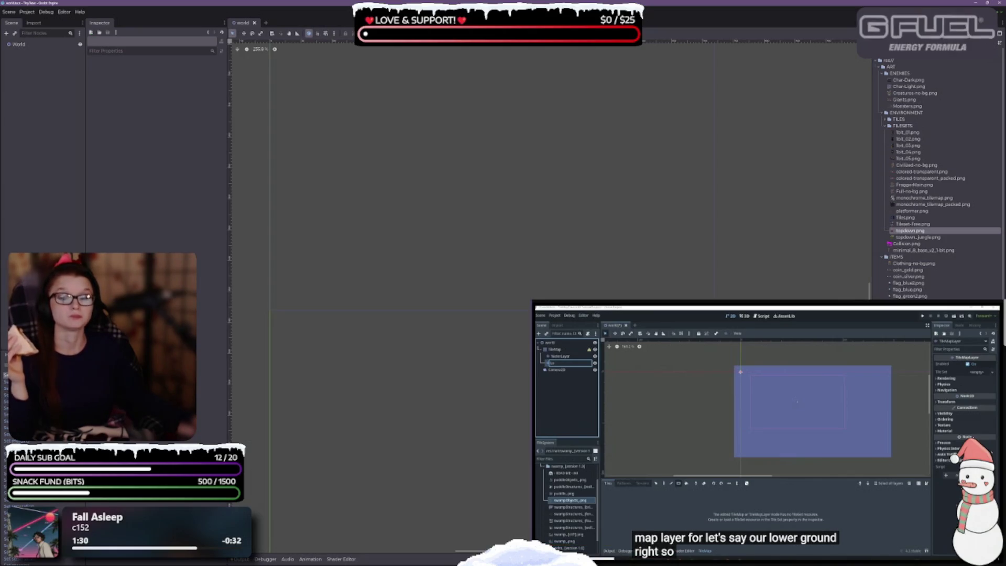
click(18, 44)
Step: Add a TileMapLayer child node under World
right_click(19, 46)
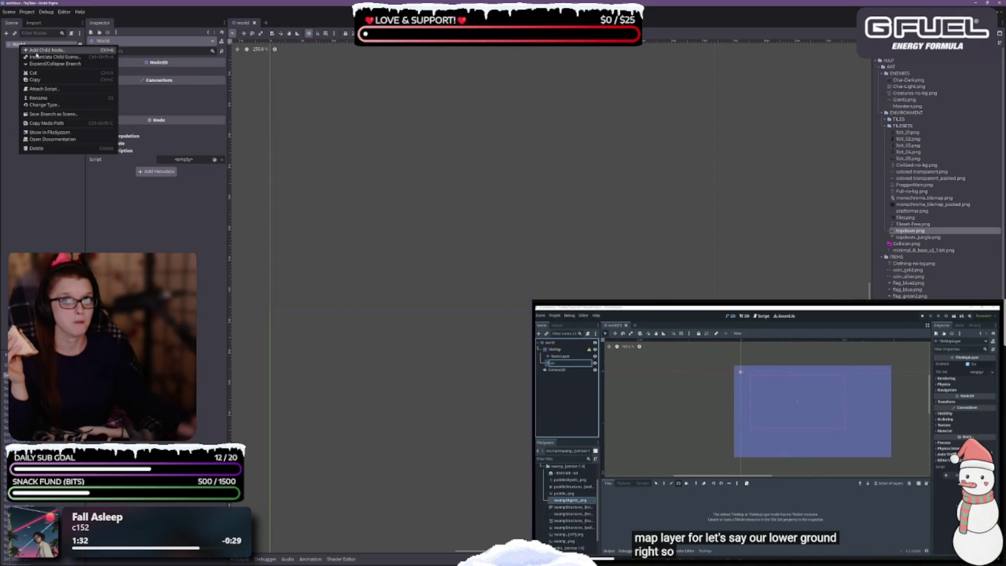
click(37, 50)
click(367, 231)
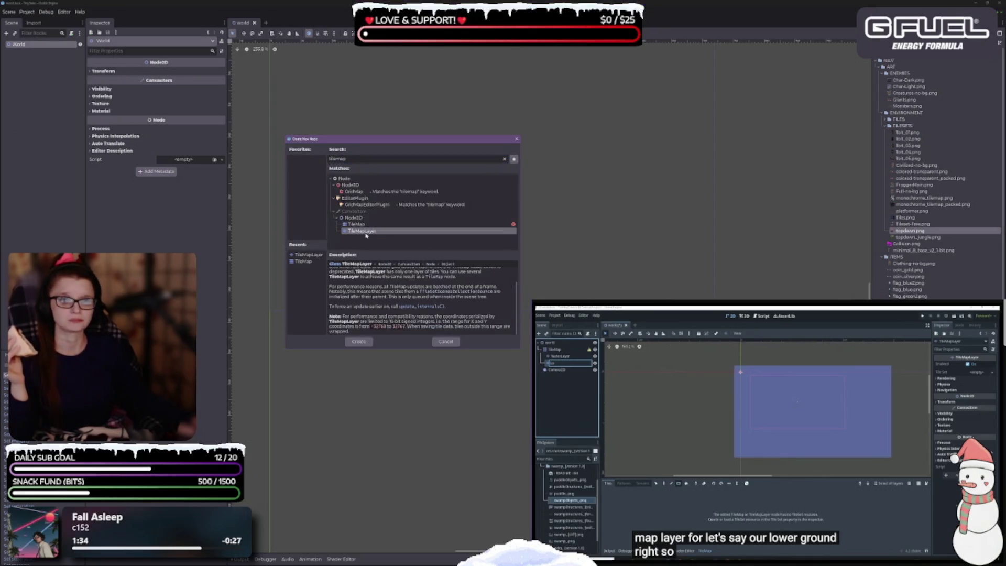
click(360, 342)
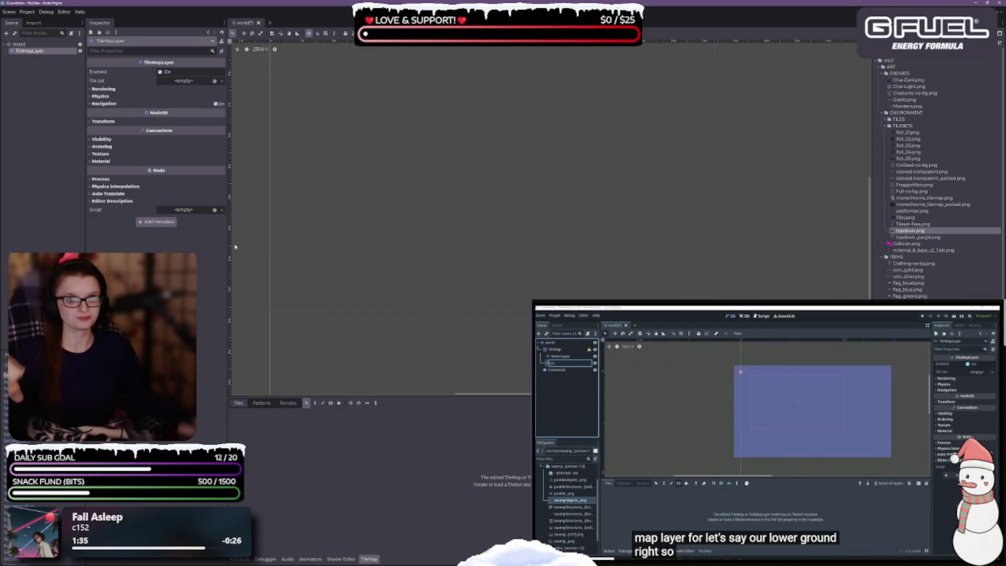
Step: Rename the new layer node to WaterLayer
double_click(30, 51)
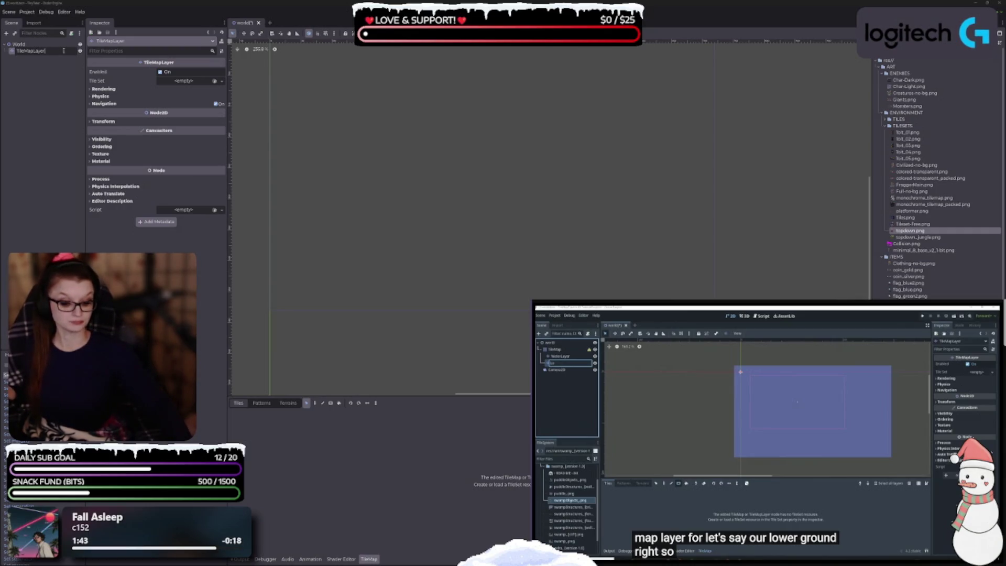
key(BackSpace)
text(Water)
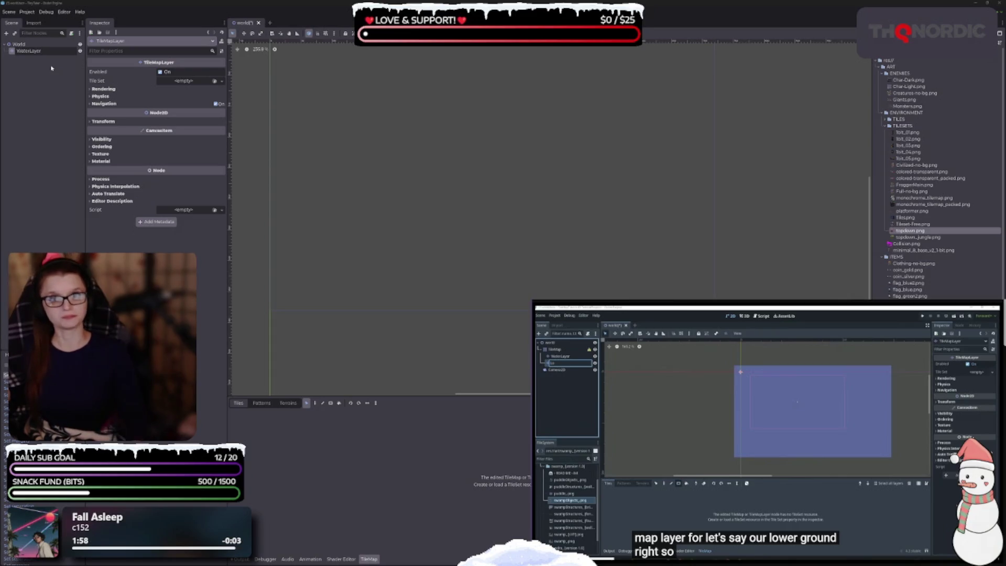
click(51, 68)
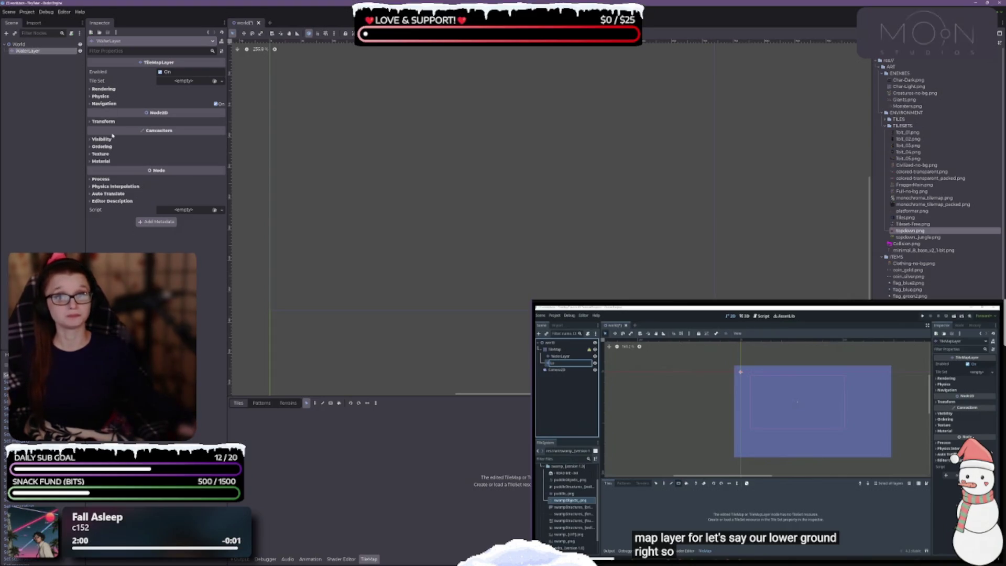
Step: Give WaterLayer a new TileSet with 8×8 px tile size and save
click(222, 81)
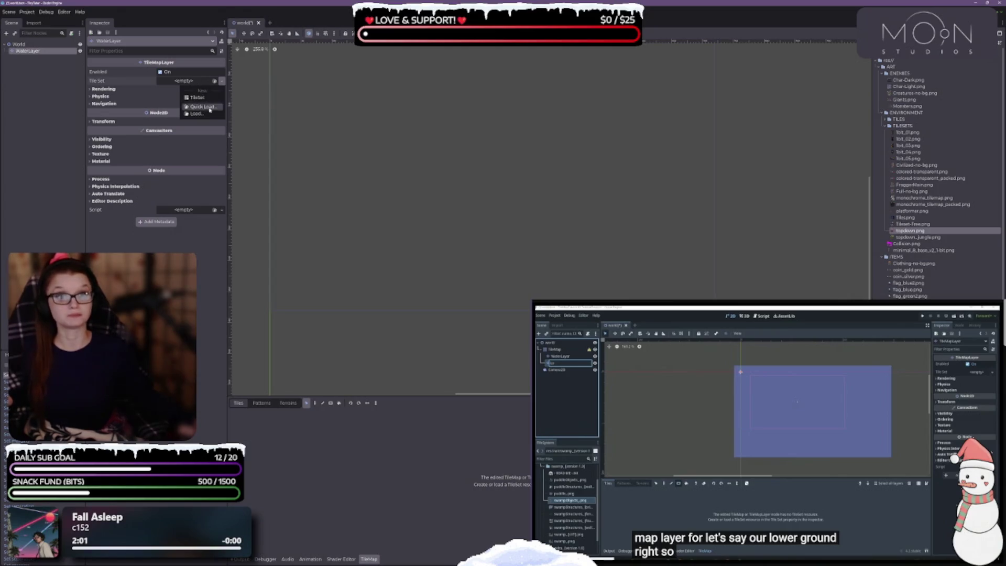
click(203, 102)
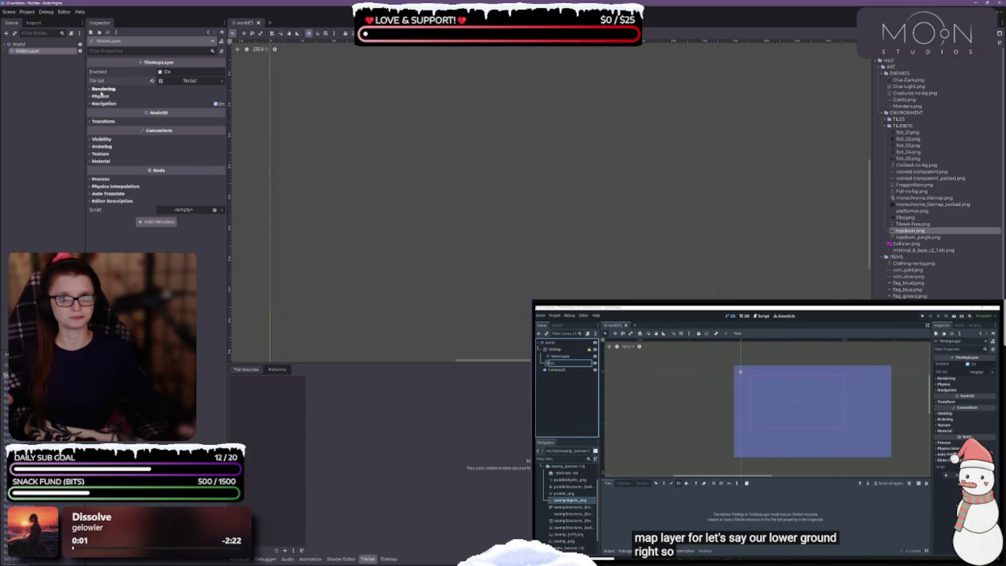
click(187, 82)
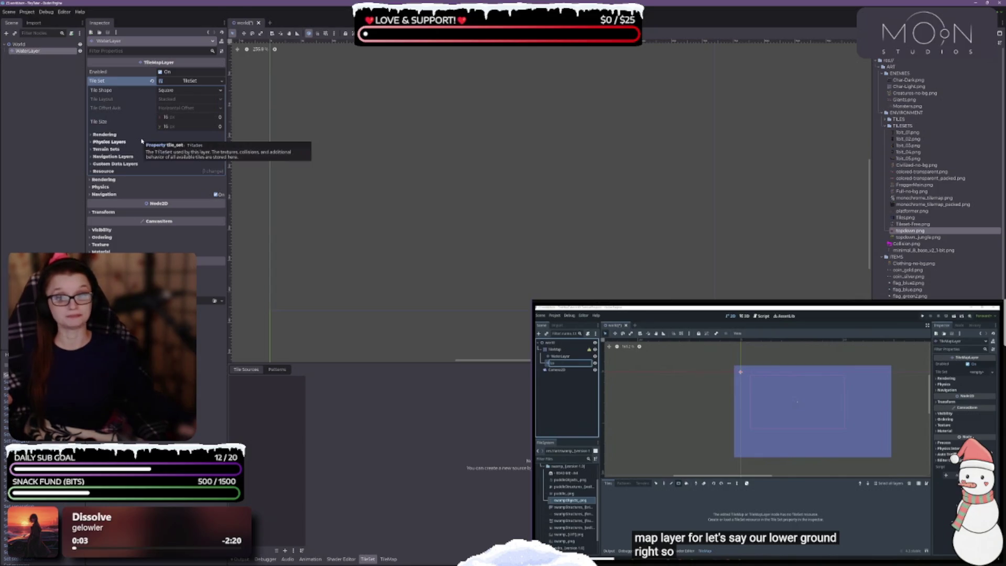
drag(202, 117, 199, 118)
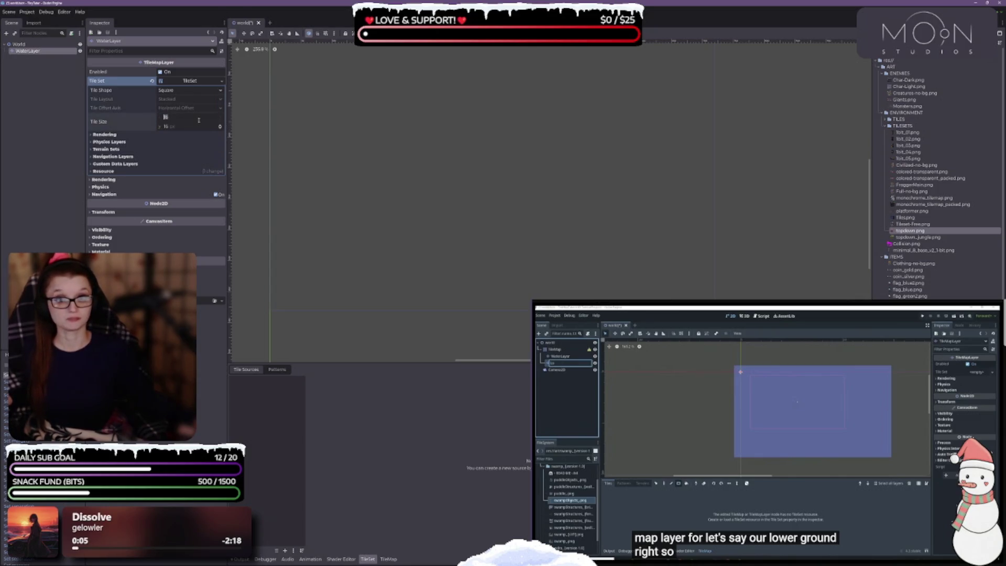
click(199, 126)
text(8)
key(Return)
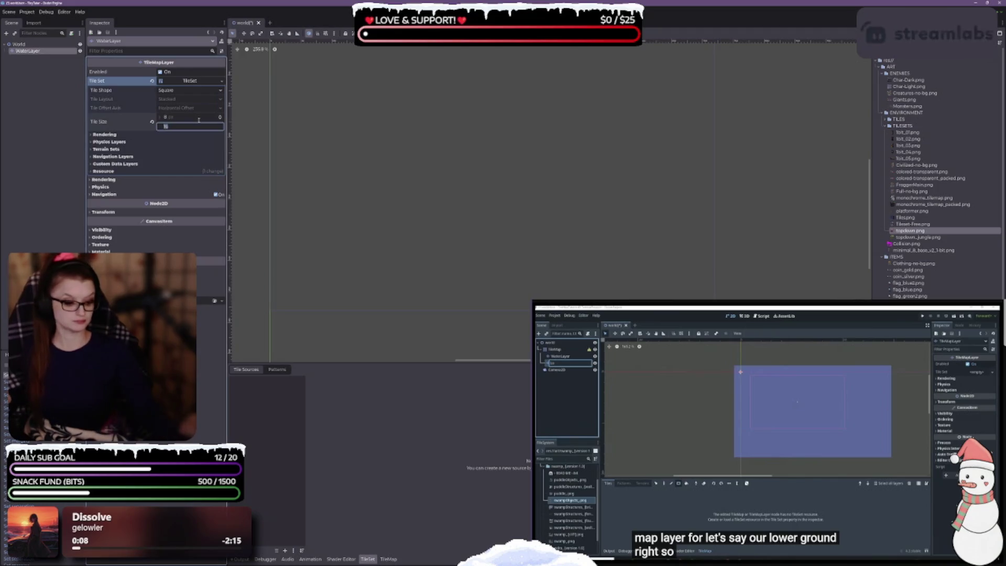
key(ctrl+s)
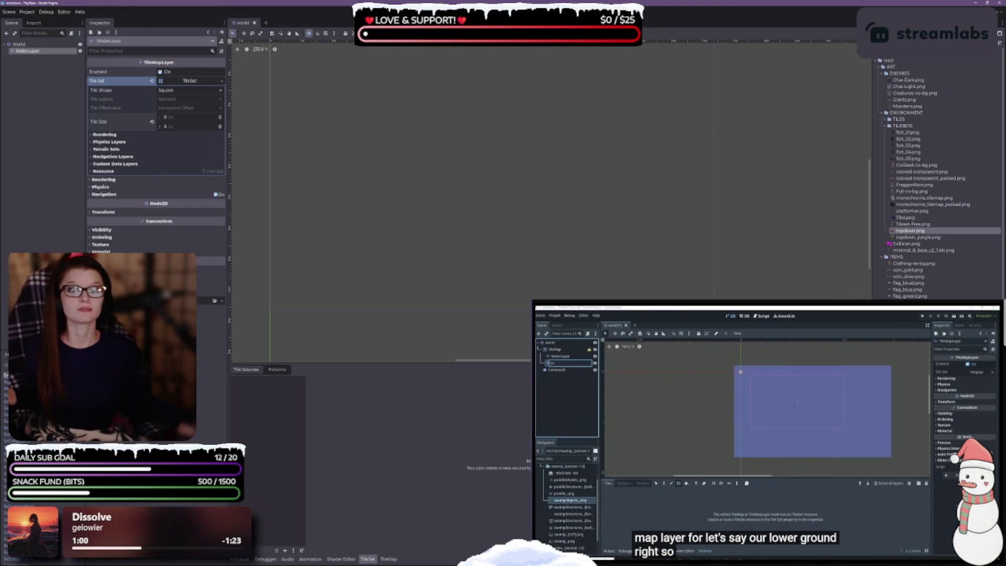
Step: Select colored-transparent.png and expand the tile set's Physics Layers and Terrain Sets
click(921, 173)
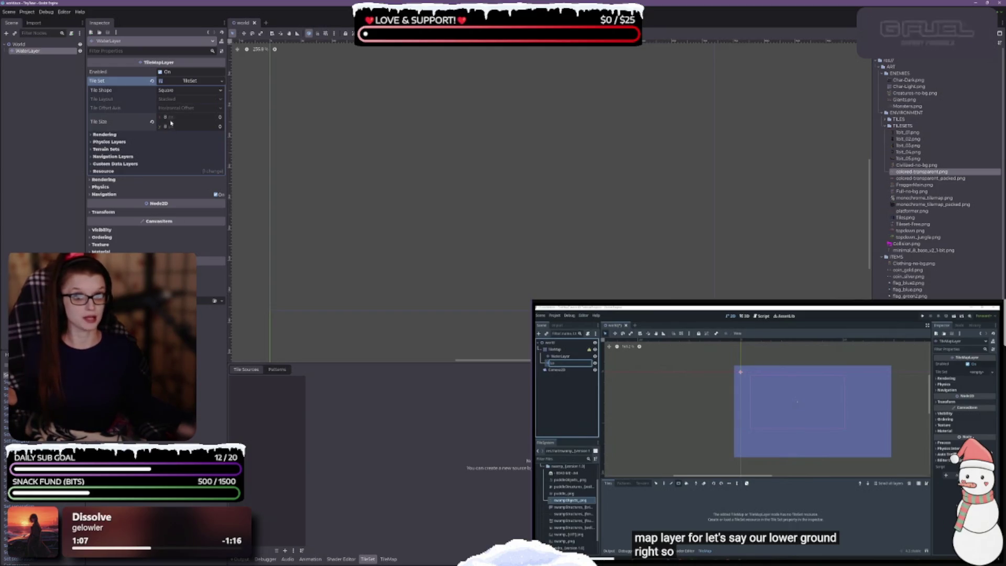
click(94, 143)
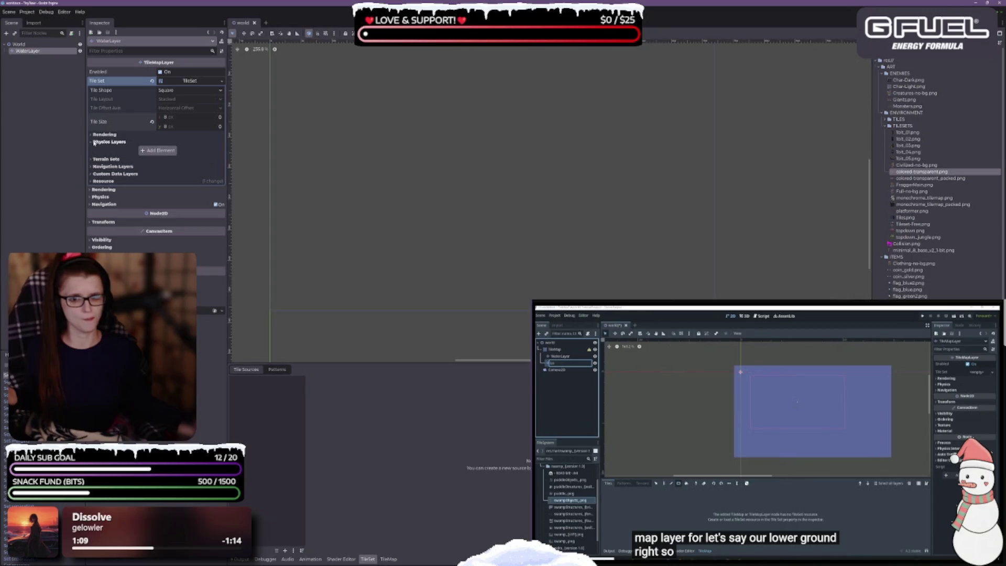
click(95, 159)
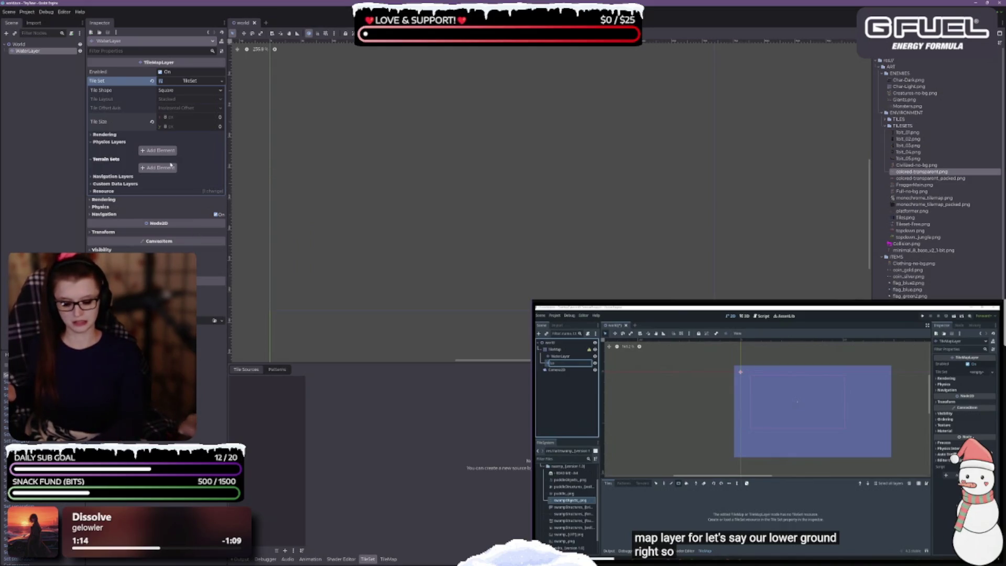
Step: Add colored-transparent.png as an atlas source, accept auto-created tiles, and enlarge the tileset panel
drag(923, 172, 315, 419)
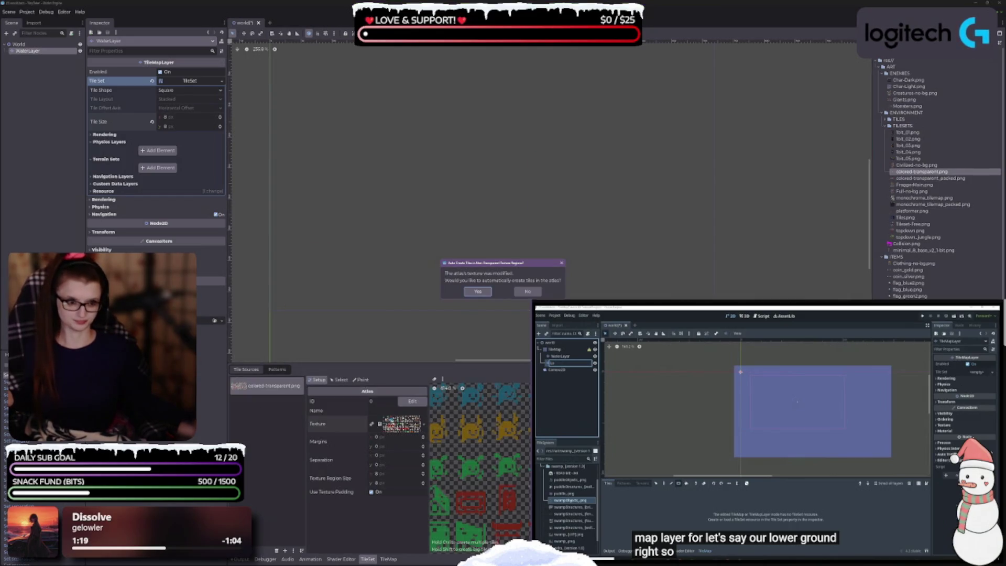
click(477, 292)
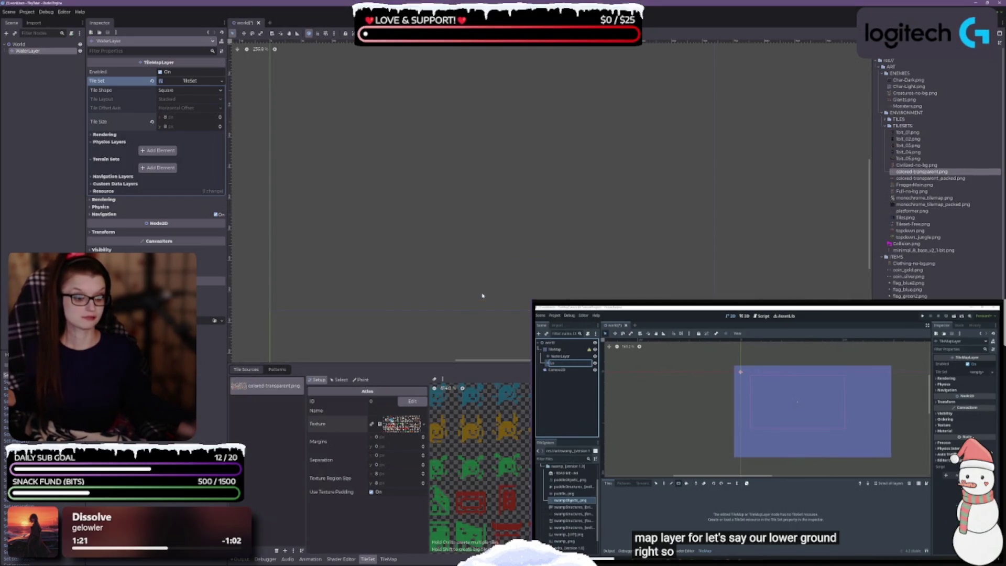
drag(476, 362, 476, 194)
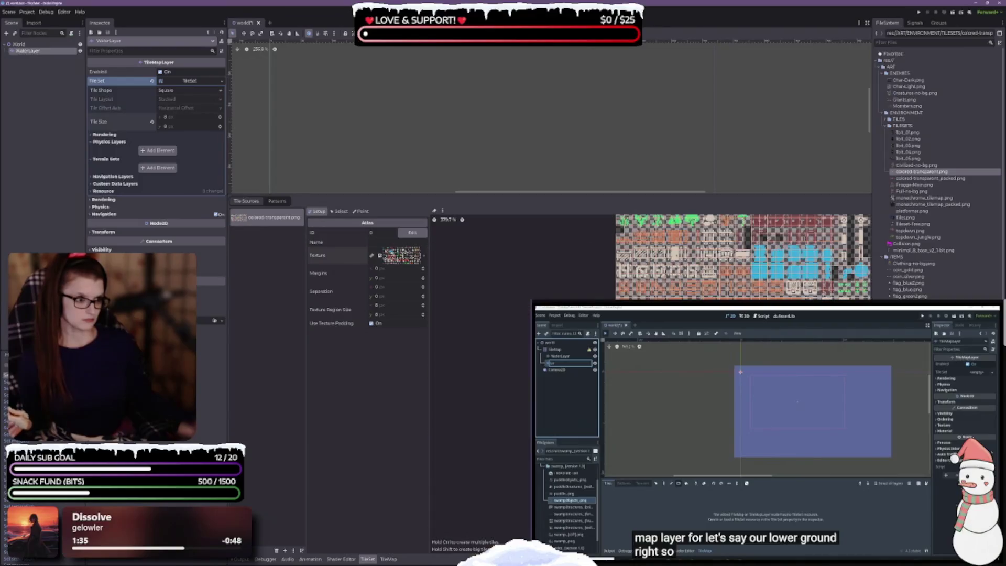
scroll(650, 382, up, 3)
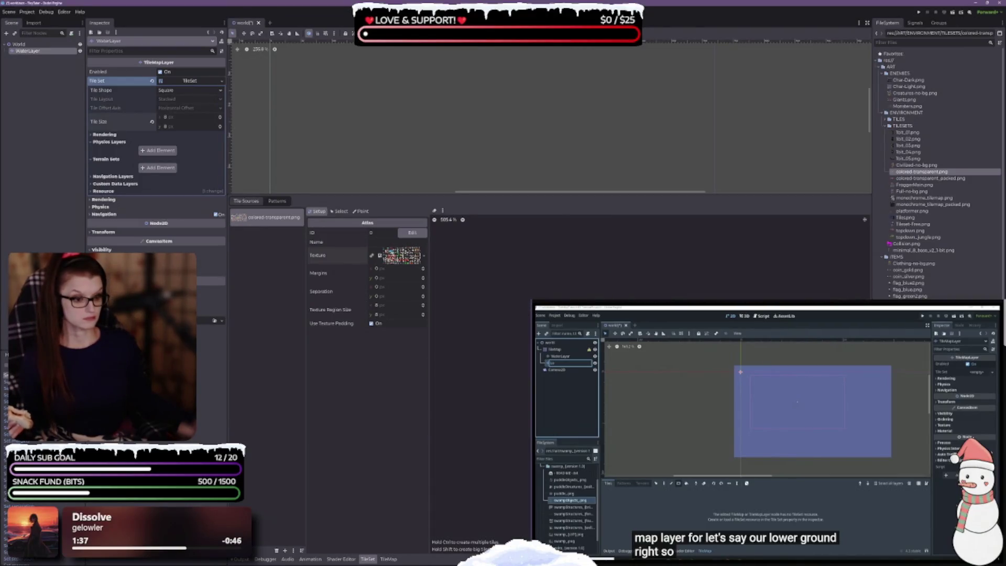
scroll(650, 382, up, 2)
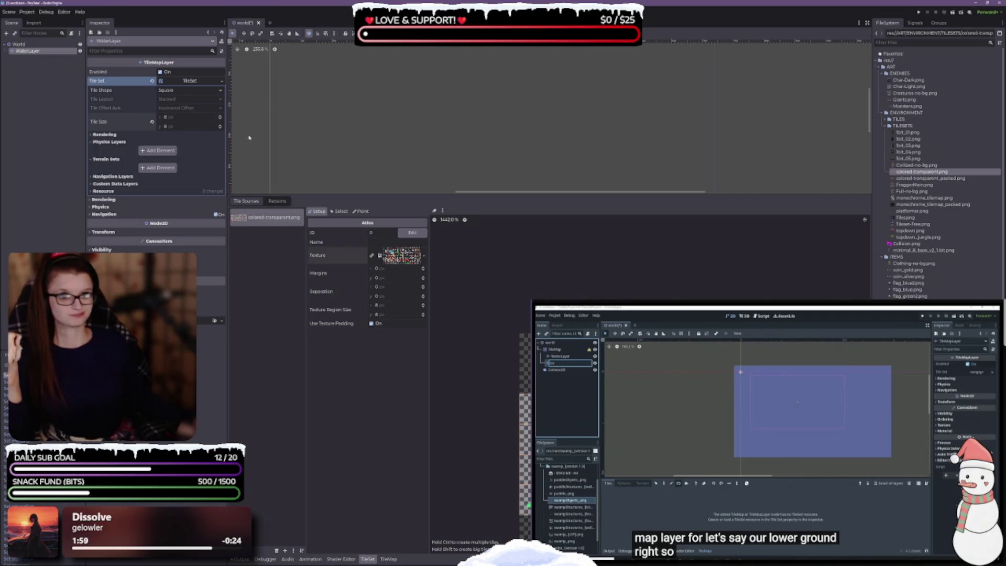
Step: Reset the tile size to 16×16 px and set the texture region size to 16×16
click(152, 123)
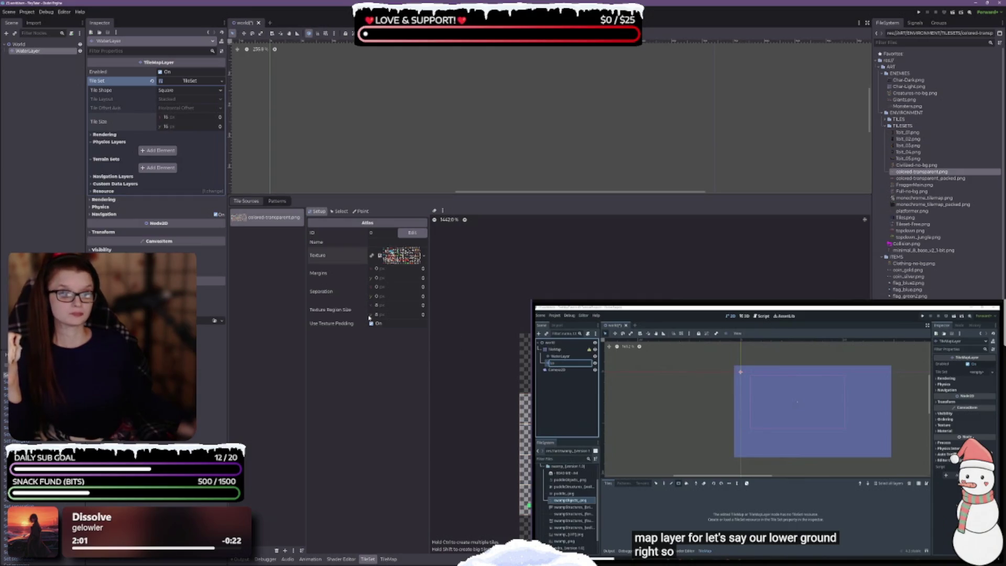
click(386, 304)
key(Tab)
text(16)
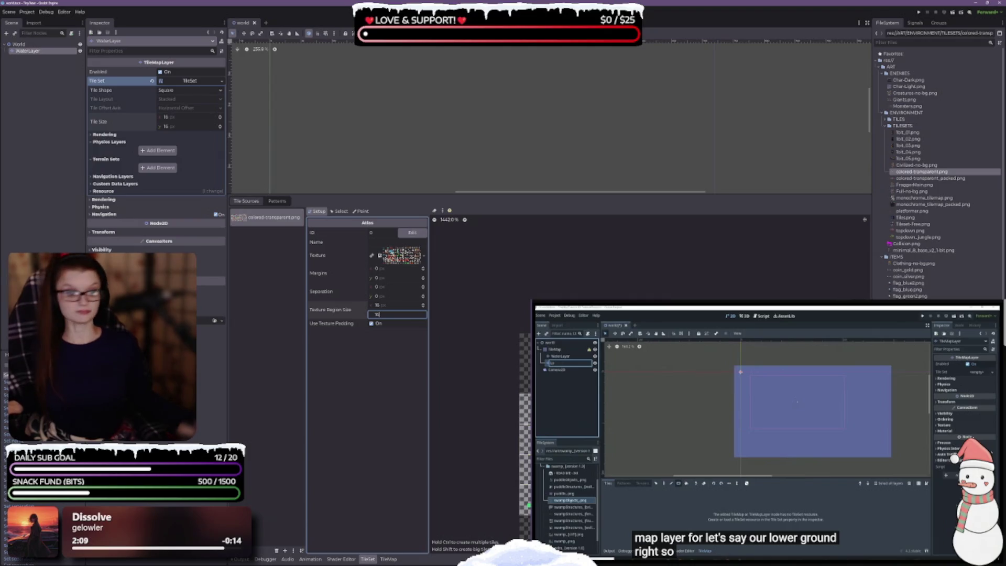
key(Return)
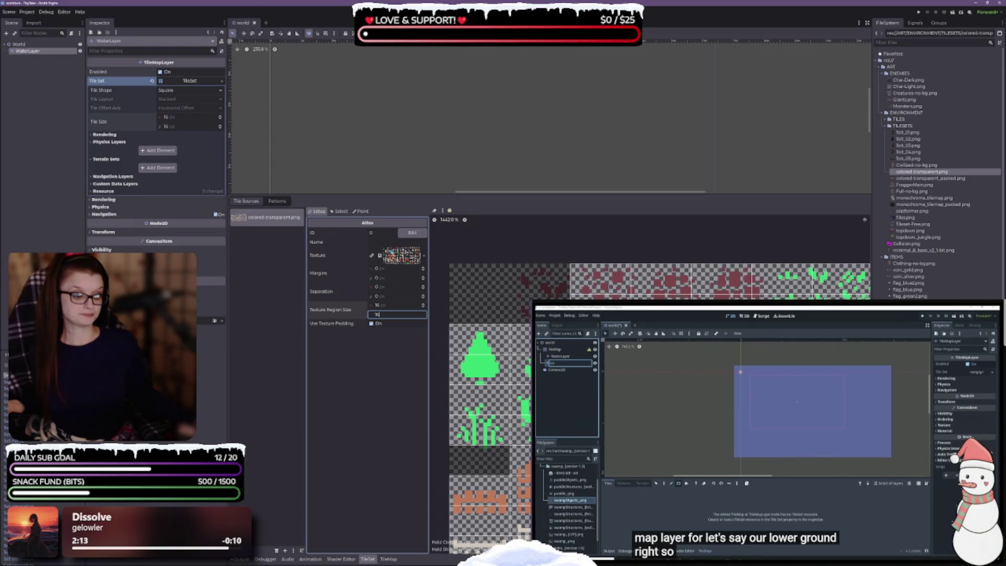
Step: Create tiles in the atlas's non-transparent texture regions
click(442, 211)
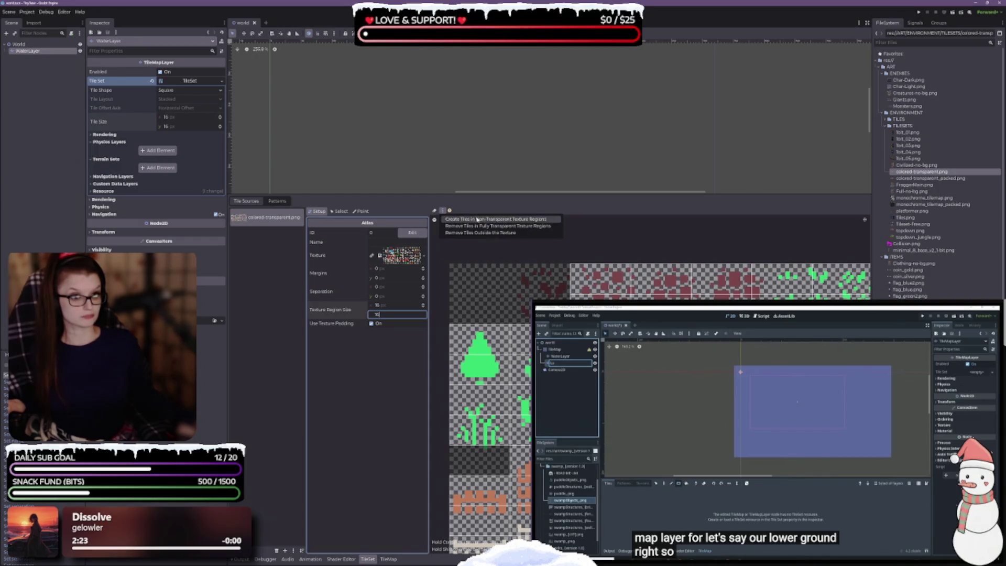
click(470, 220)
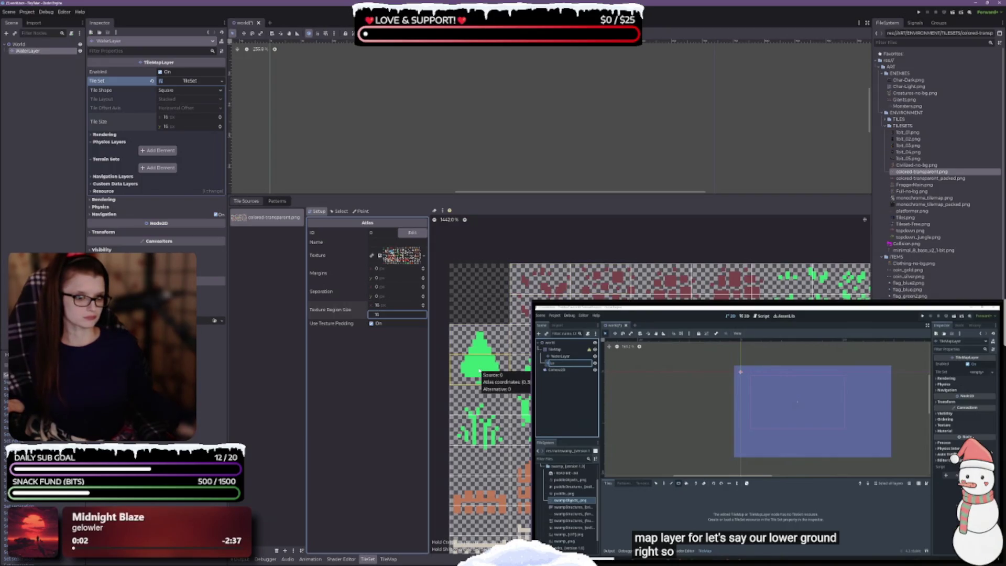
click(323, 401)
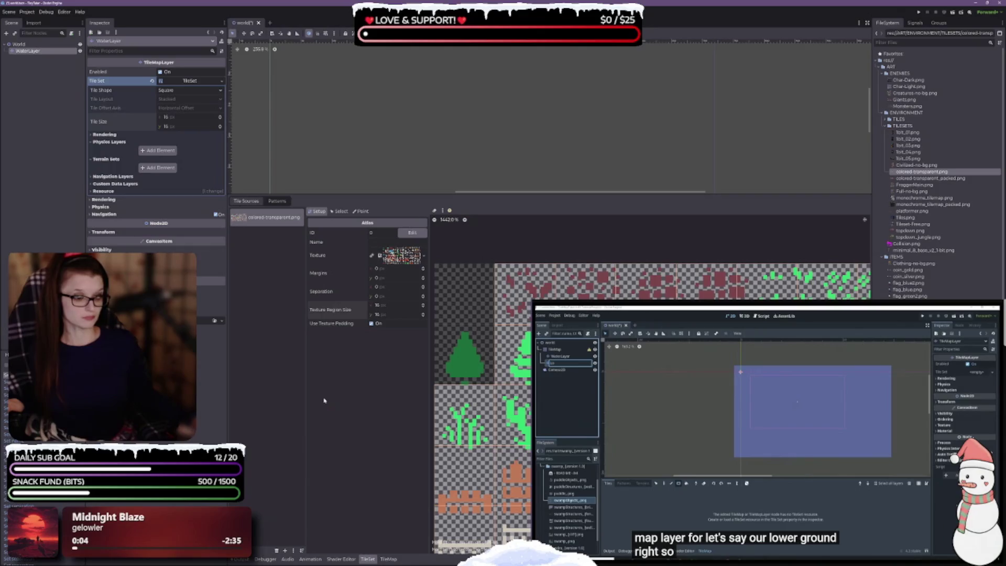
key(ctrl+s)
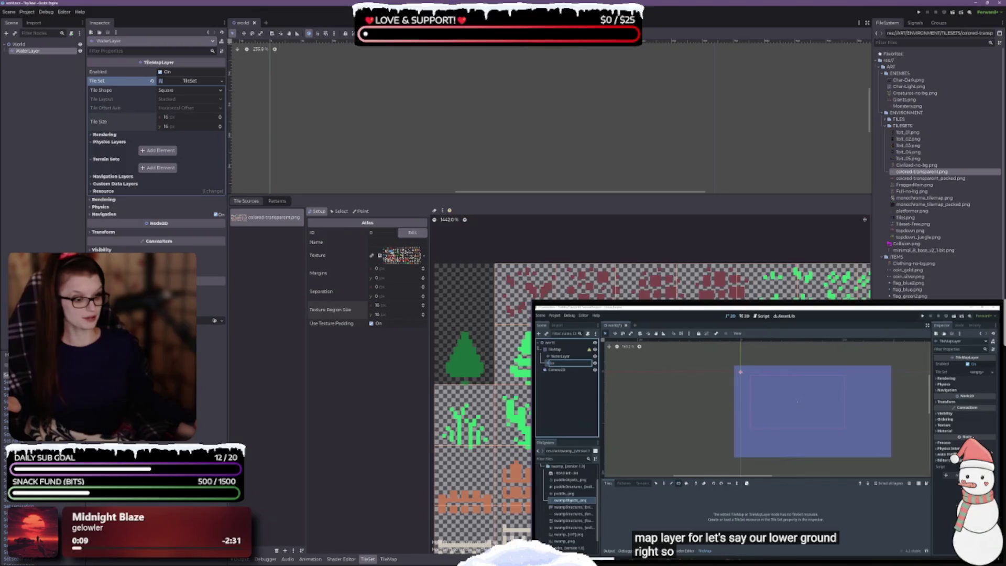
scroll(438, 324, down, 3)
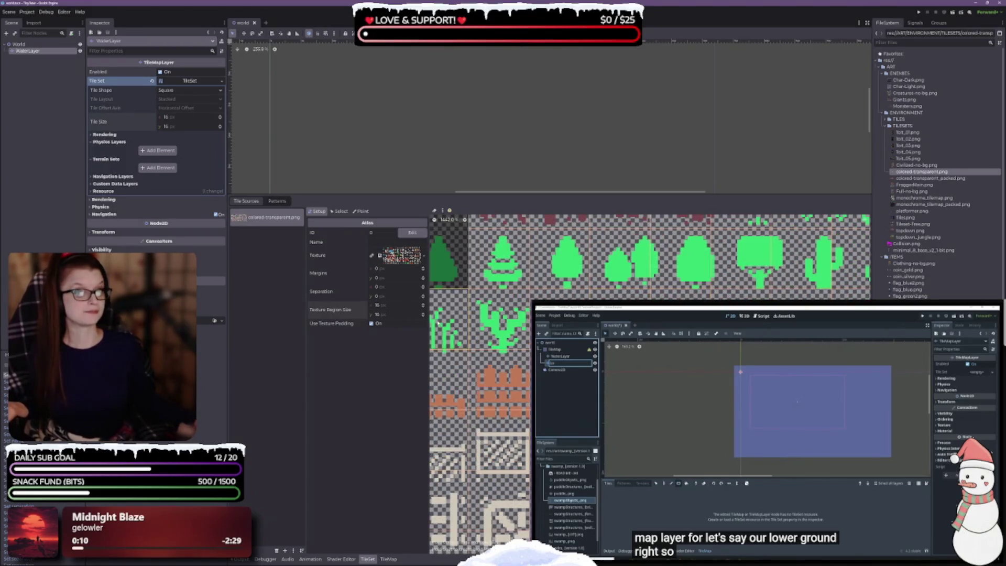
drag(428, 317, 423, 317)
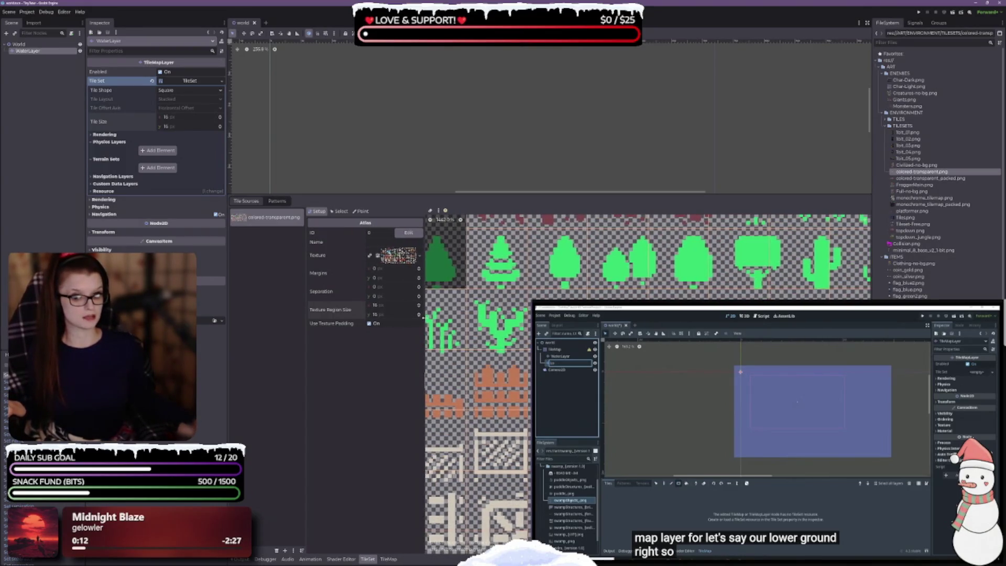
scroll(689, 293, left, 2)
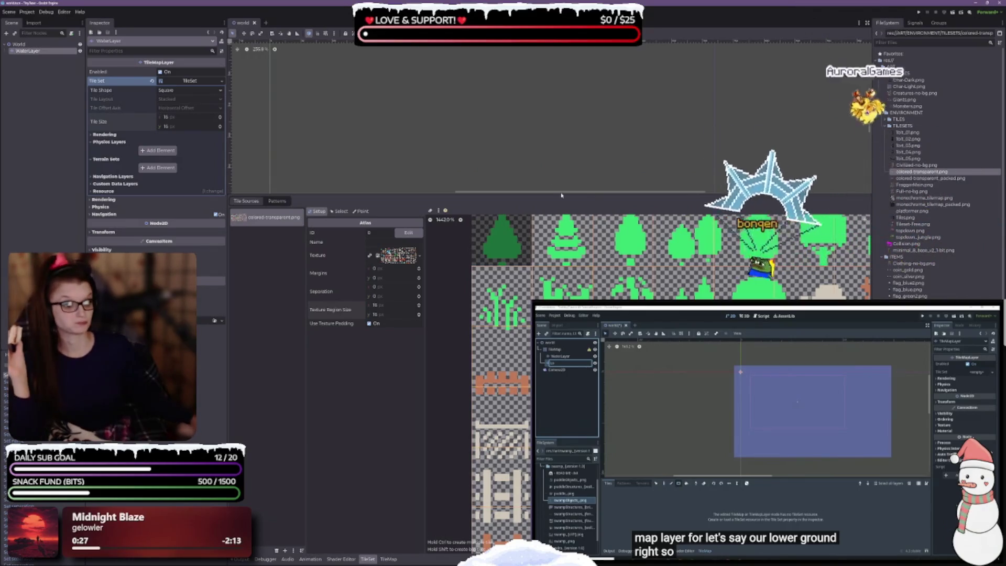
scroll(494, 447, down, 5)
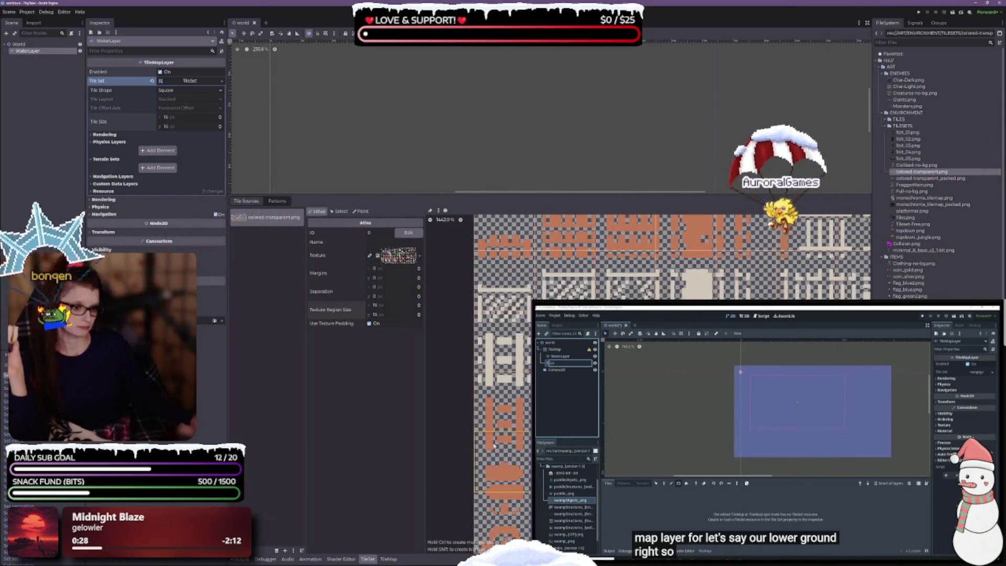
scroll(494, 446, up, 6)
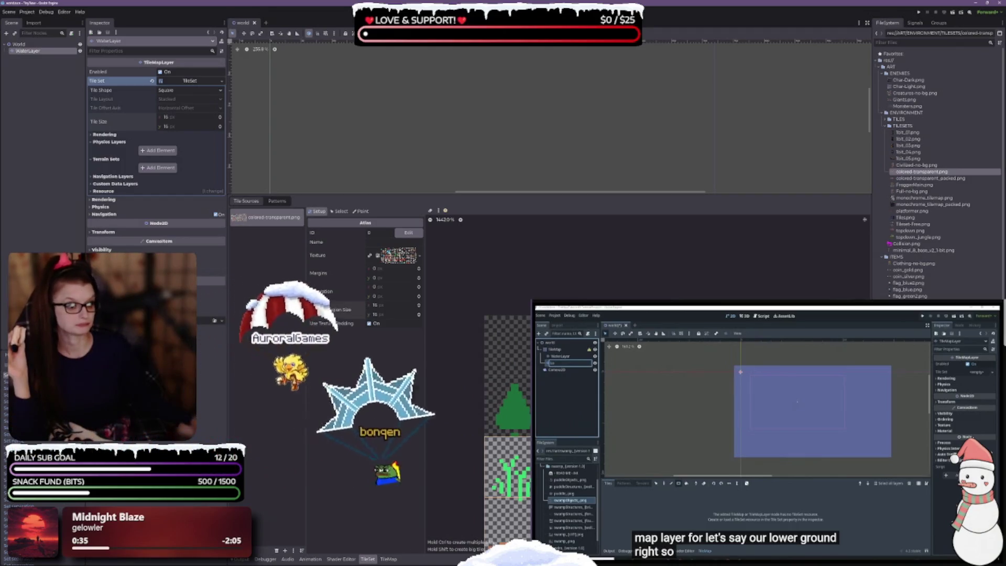
scroll(498, 398, down, 3)
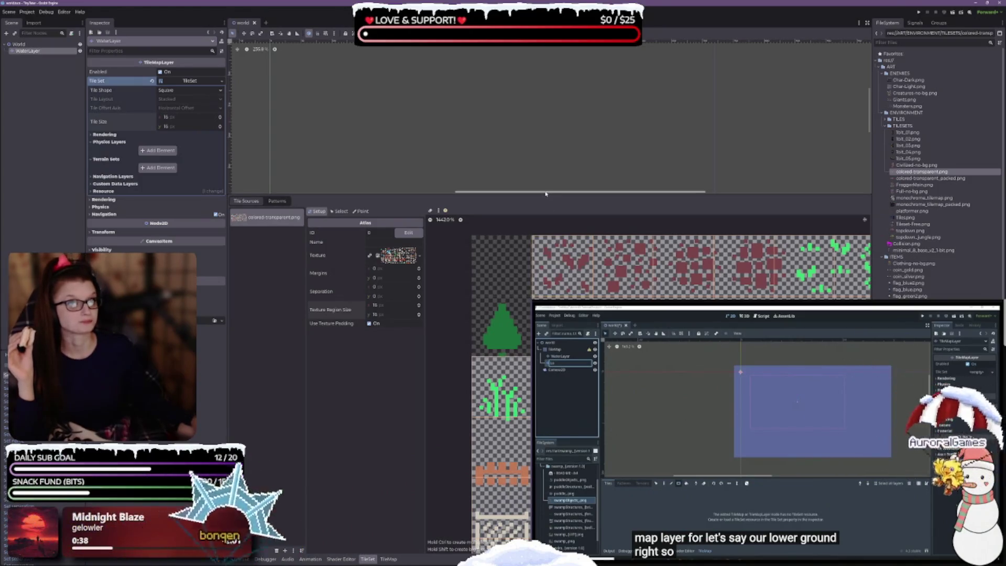
drag(546, 193, 538, 43)
Step: Scroll and pan through the colored-transparent.png atlas to look over the whole tile sheet
scroll(665, 209, down, 6)
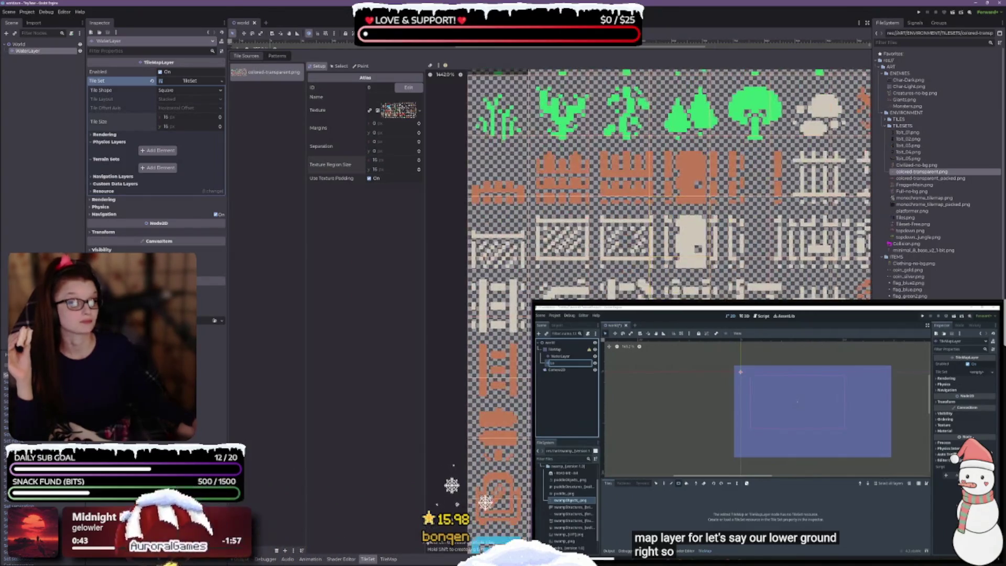
scroll(666, 210, down, 5)
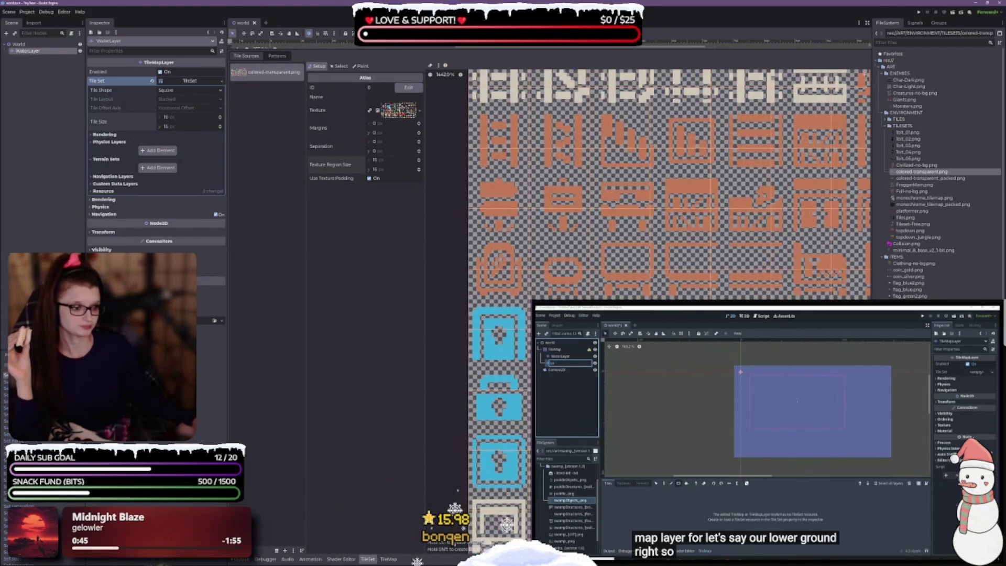
scroll(655, 183, down, 5)
scroll(655, 183, down, 8)
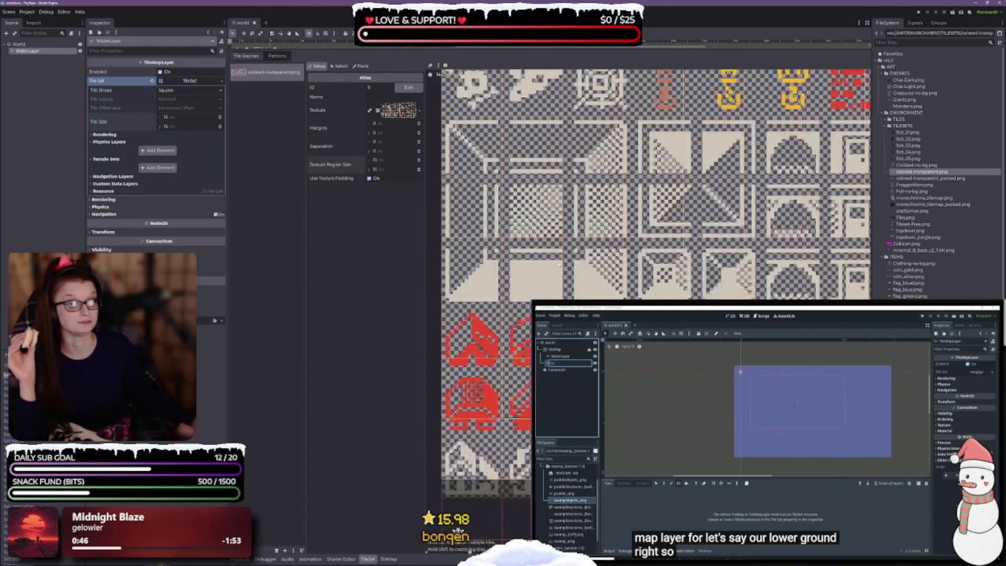
scroll(560, 265, down, 5)
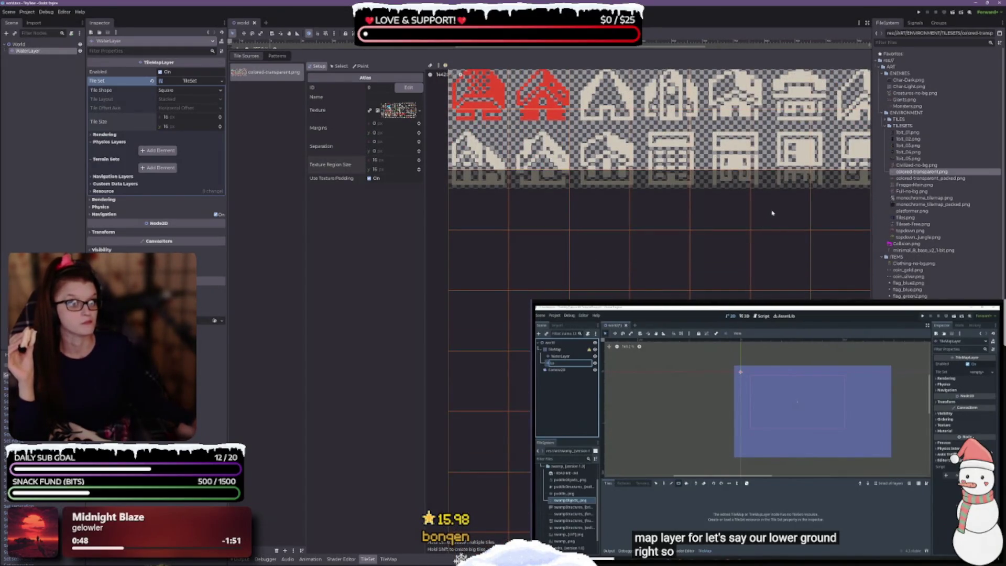
scroll(772, 213, up, 5)
scroll(682, 236, down, 2)
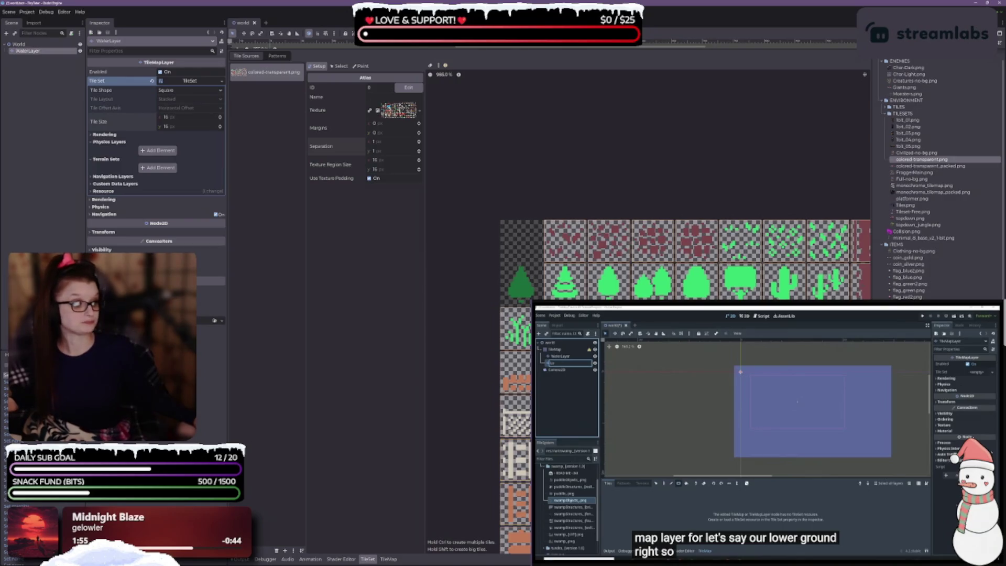
scroll(572, 283, down, 5)
scroll(573, 283, down, 10)
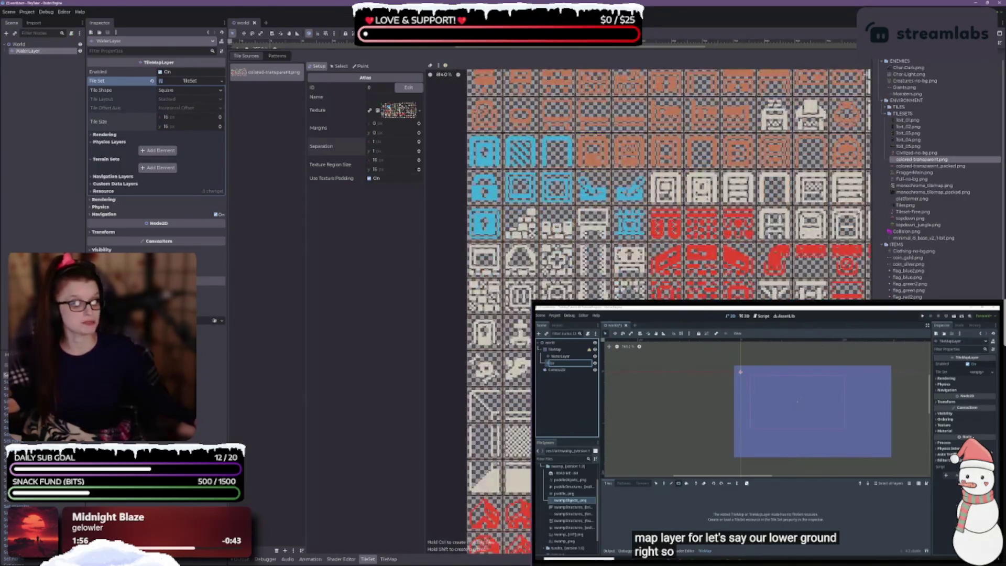
scroll(572, 283, down, 3)
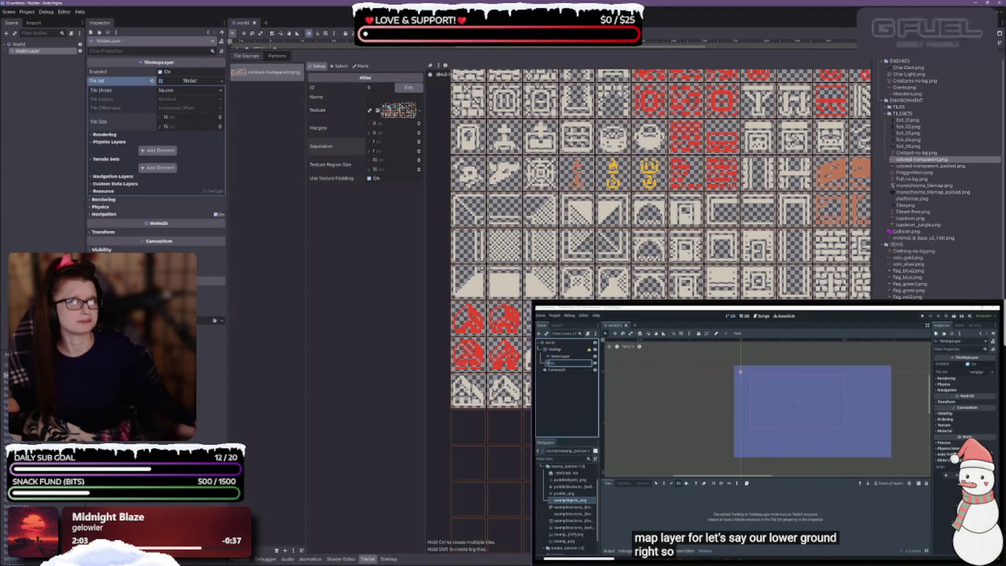
scroll(649, 283, up, 3)
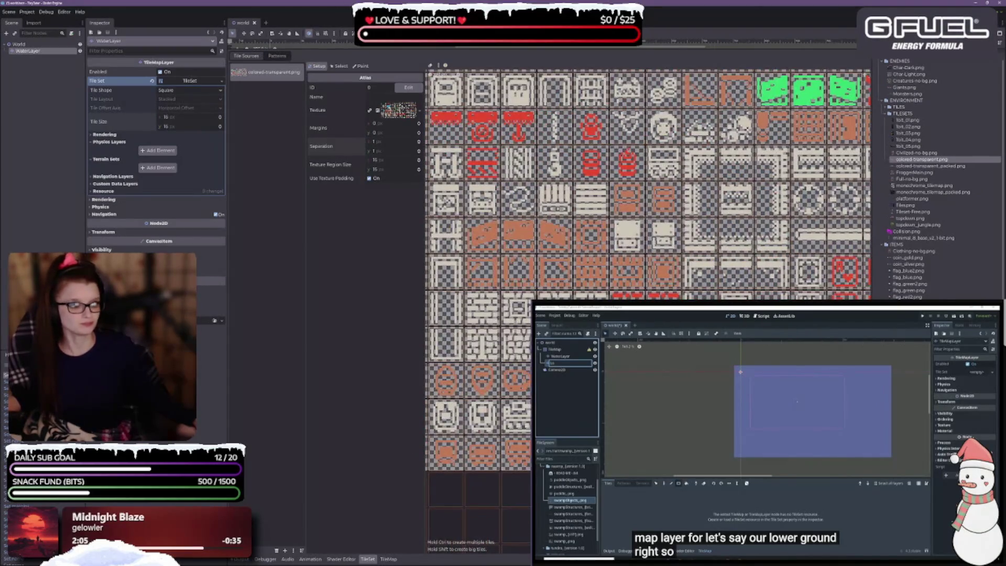
scroll(648, 270, right, 5)
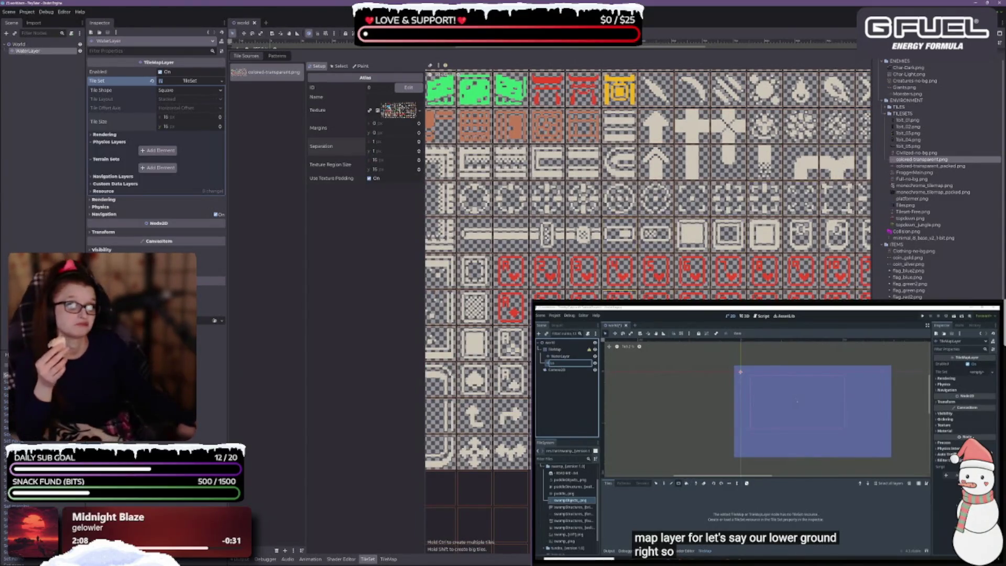
scroll(620, 272, right, 3)
scroll(620, 273, up, 1)
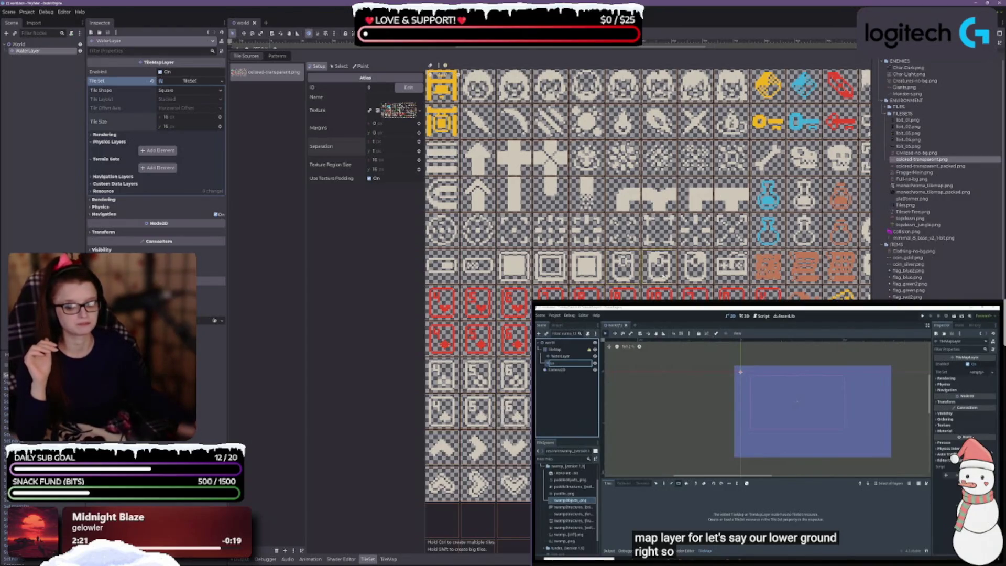
scroll(662, 276, right, 5)
scroll(668, 230, up, 3)
scroll(668, 231, down, 3)
scroll(669, 230, up, 3)
scroll(668, 230, right, 5)
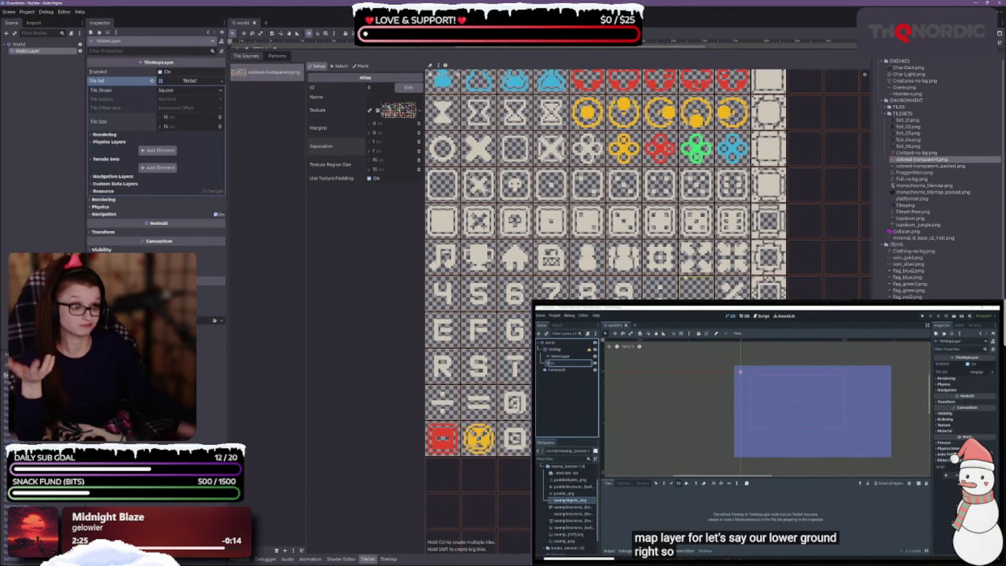
scroll(624, 288, down, 3)
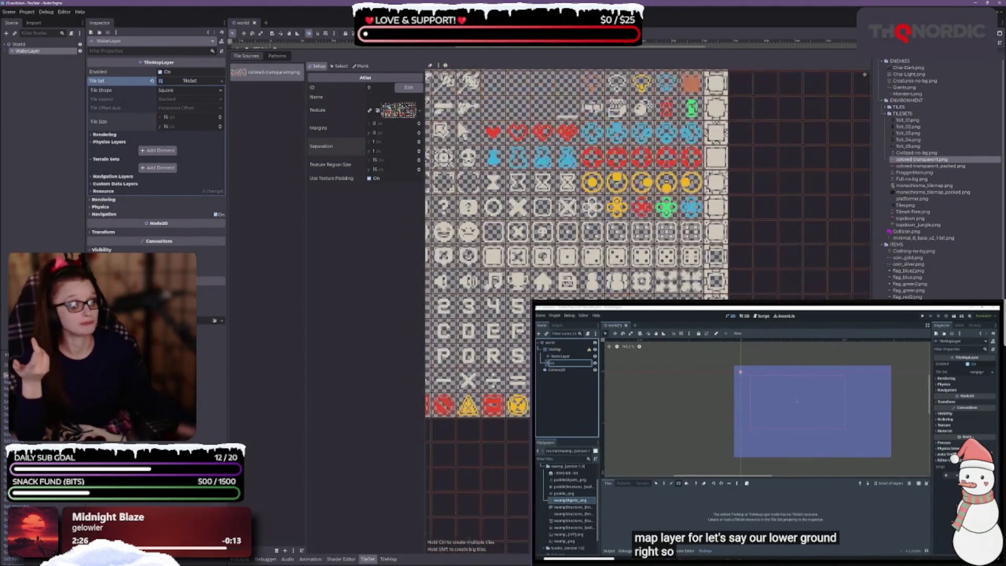
Step: Save the scene, then scroll back over the atlas tiles
key(ctrl+s)
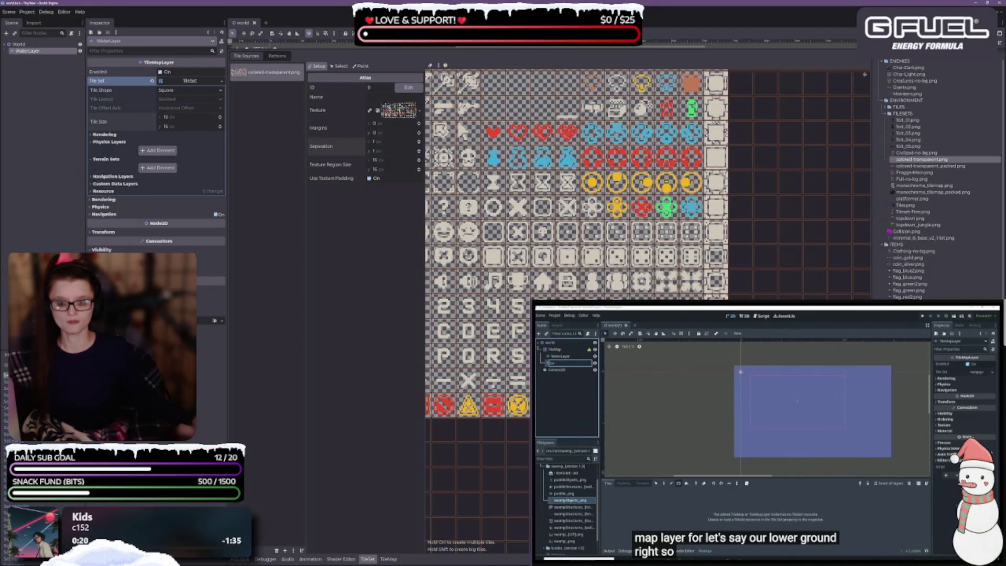
scroll(577, 262, down, 2)
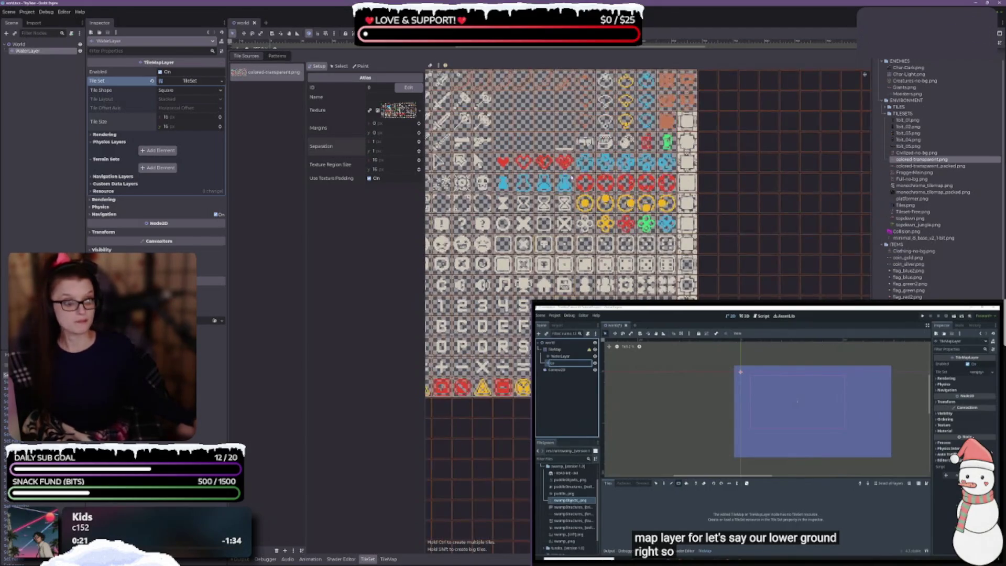
scroll(603, 220, down, 2)
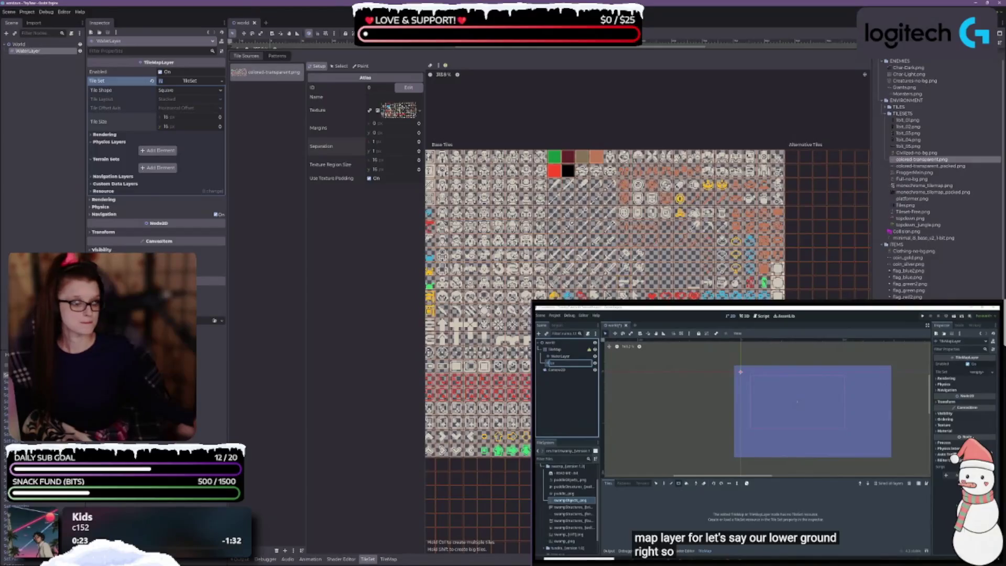
scroll(603, 296, up, 2)
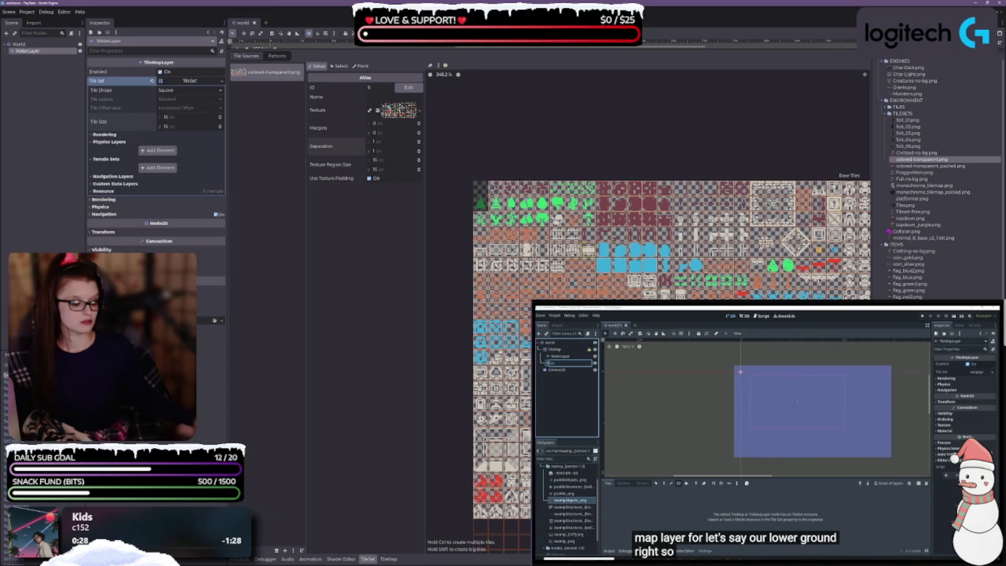
scroll(469, 187, up, 5)
scroll(470, 187, up, 5)
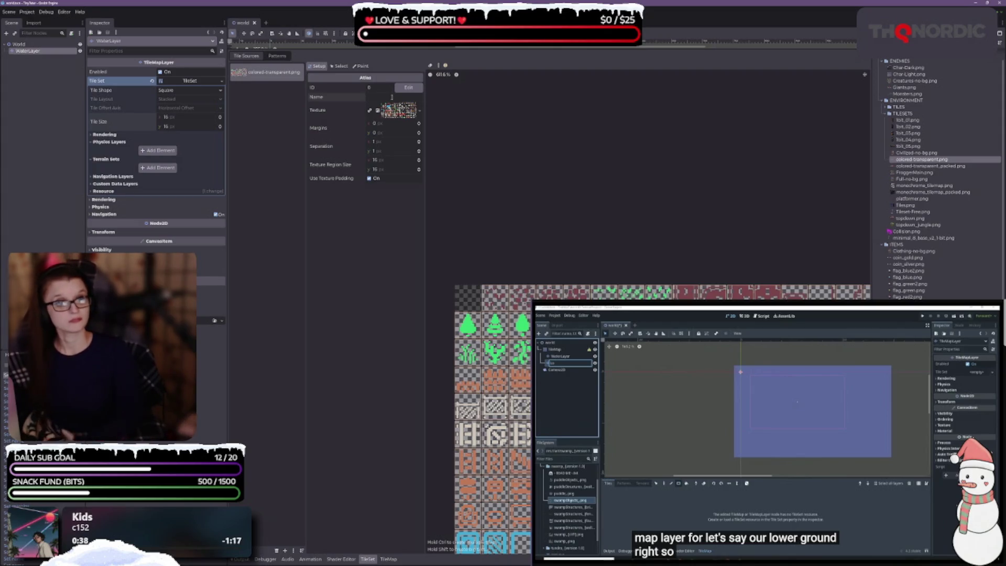
Step: Enter 'overworld' as the atlas source name and save the scene with Ctrl+S
click(392, 97)
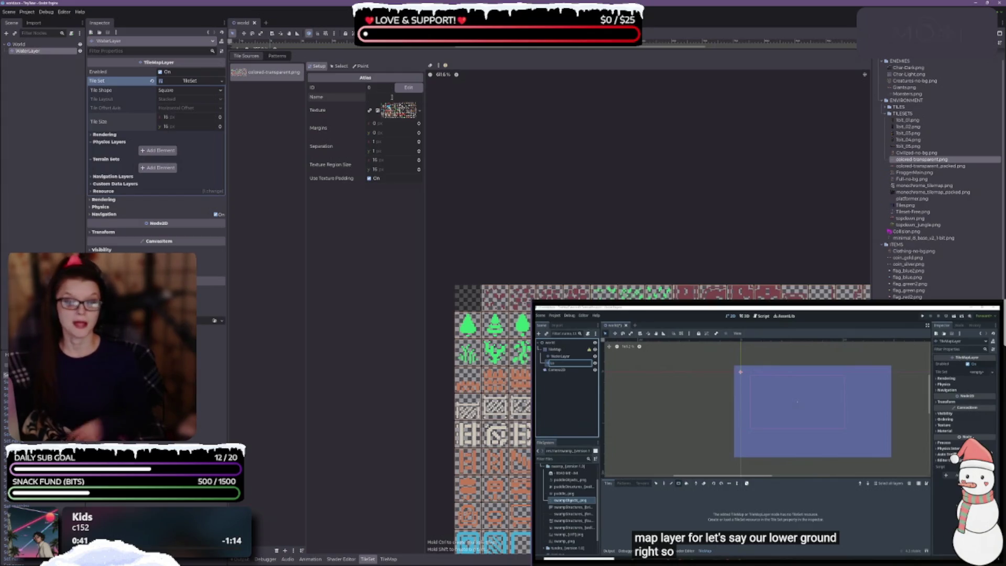
text(d)
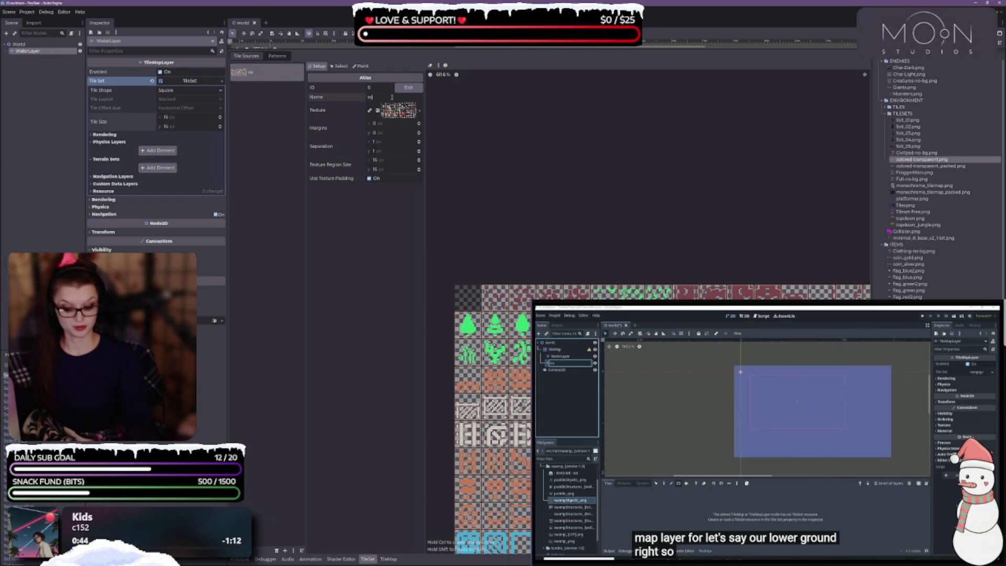
text(ld)
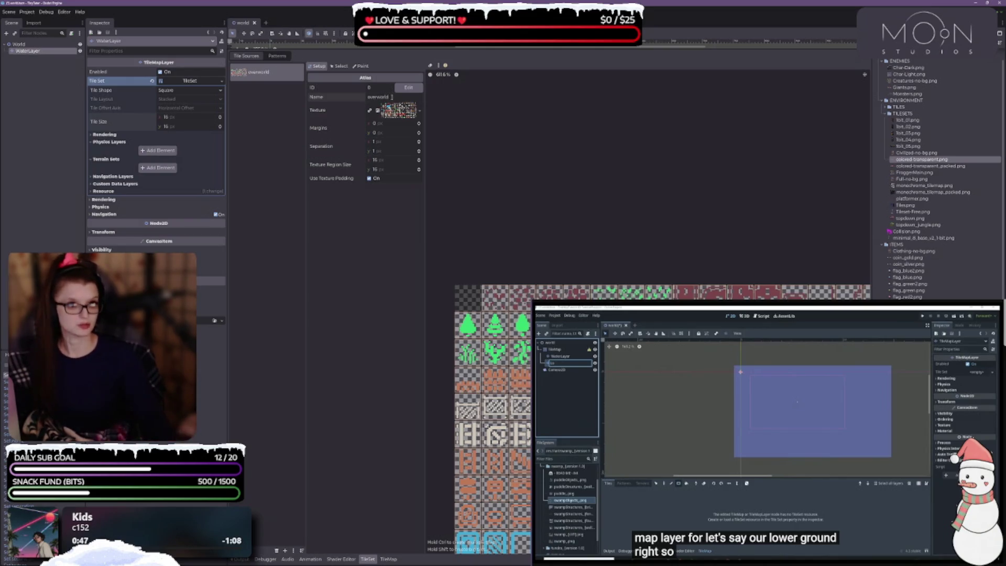
key(ctrl+s)
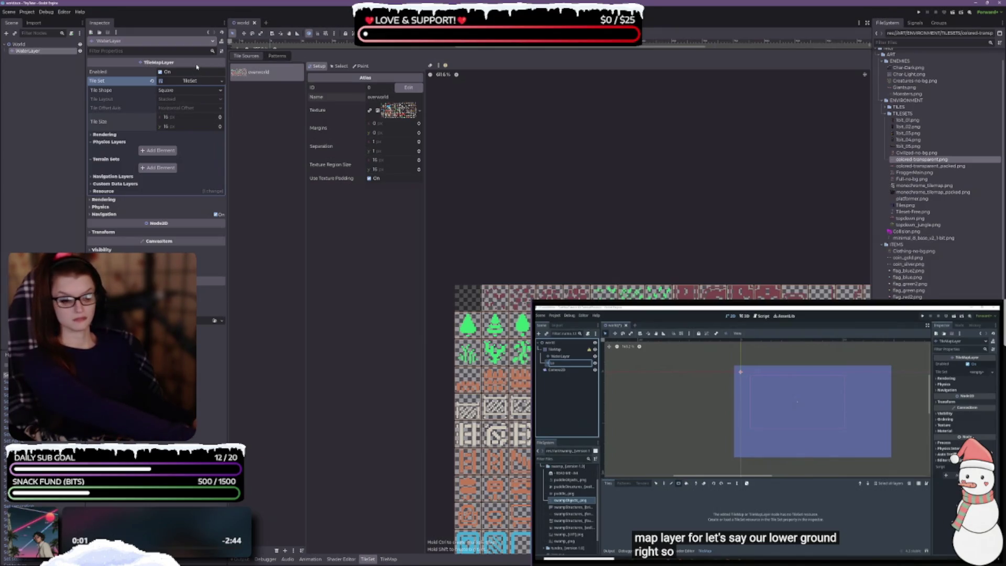
scroll(681, 420, down, 5)
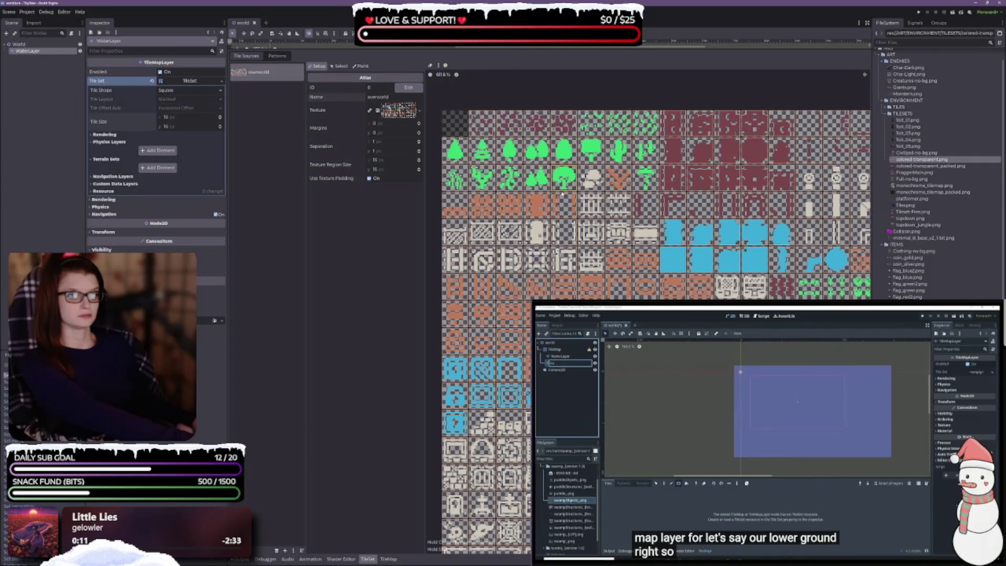
Step: Switch the TileSet editor to Select mode and lower the splitter to reveal the 2D scene
click(340, 66)
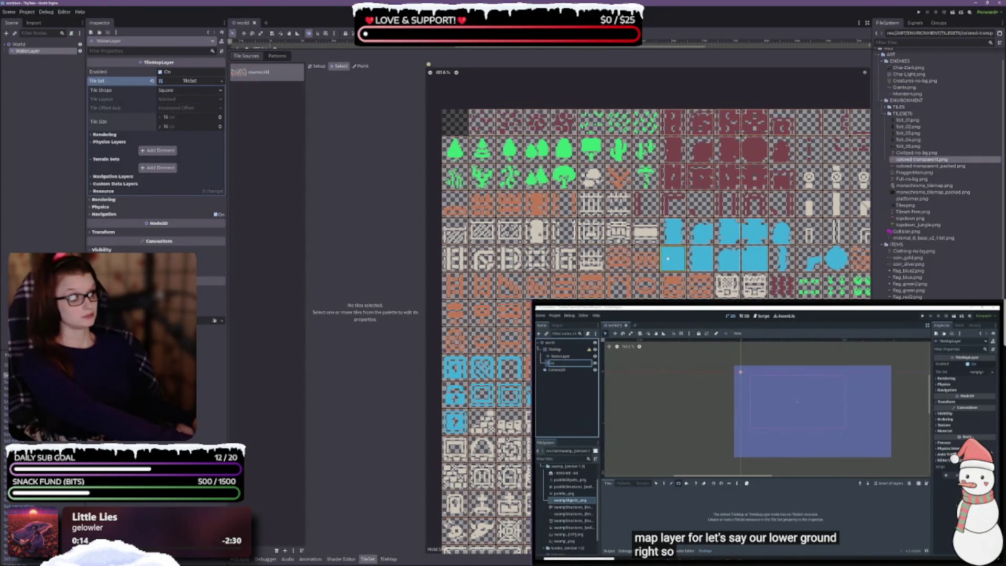
drag(528, 50, 525, 283)
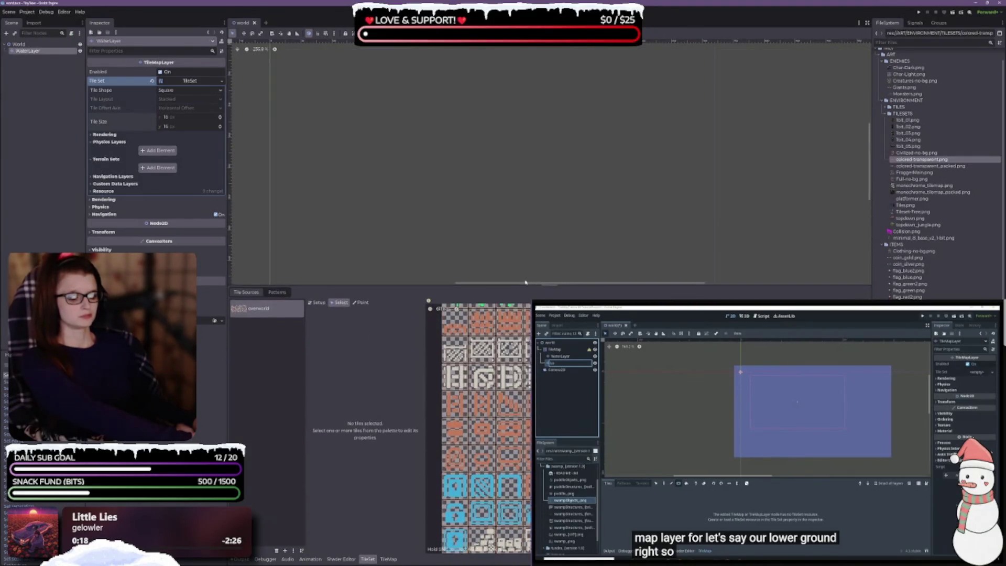
Step: Switch the TileSet editor to Paint mode and move the 2D scene view toward the origin
click(361, 302)
scroll(343, 214, down, 2)
scroll(420, 144, down, 3)
mouse_move(477, 217)
mouse_down()
mouse_move(426, 83)
mouse_move(434, 183)
mouse_up()
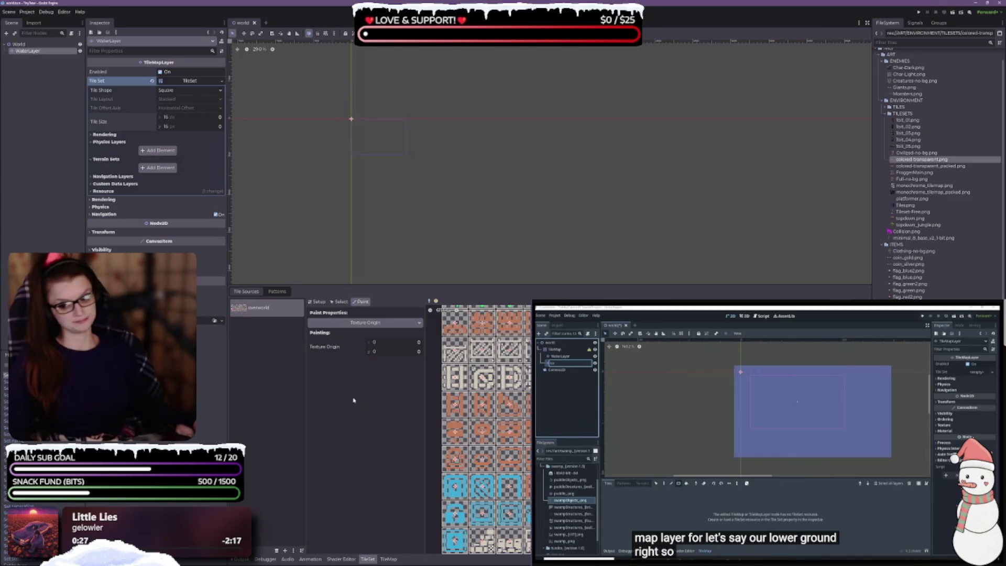
scroll(478, 430, down, 5)
scroll(478, 430, down, 5)
scroll(502, 430, down, 2)
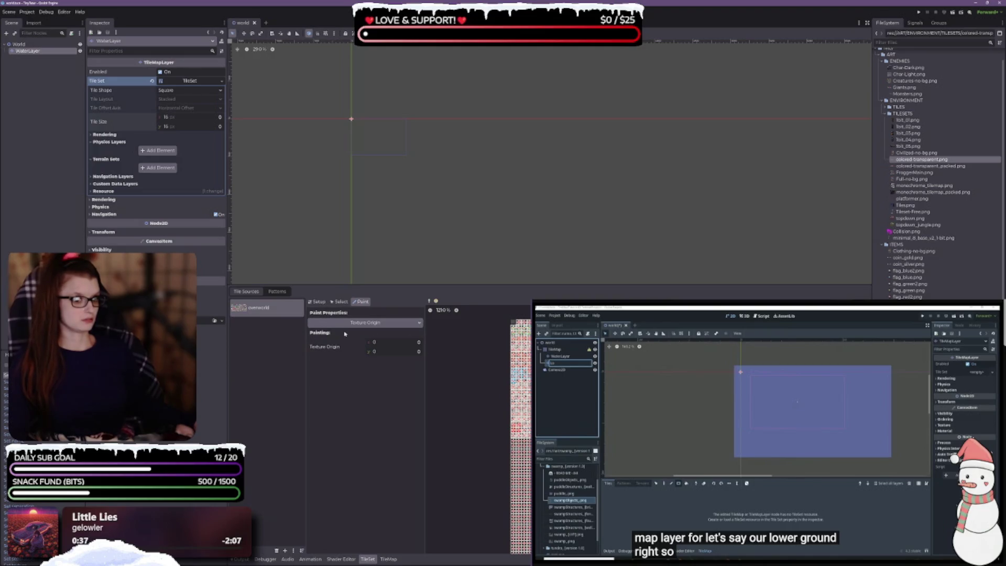
Step: Show the overworld atlas's Setup properties and save the world scene
click(338, 302)
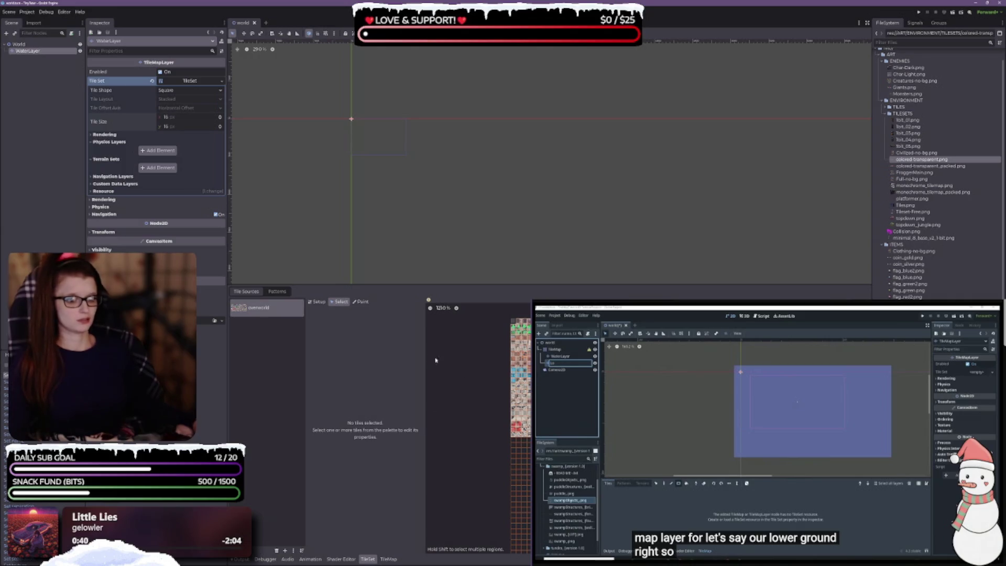
click(317, 302)
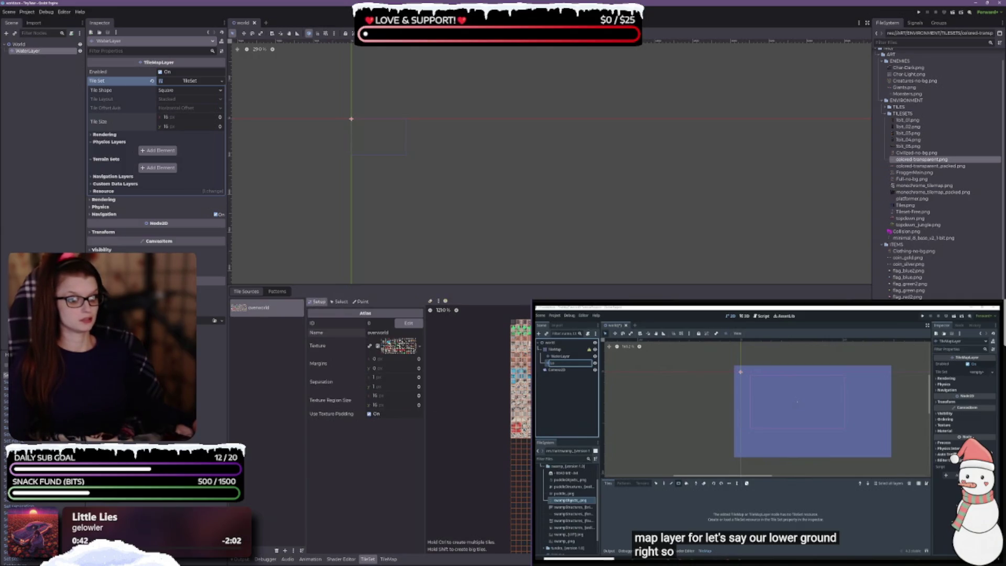
scroll(514, 429, up, 1)
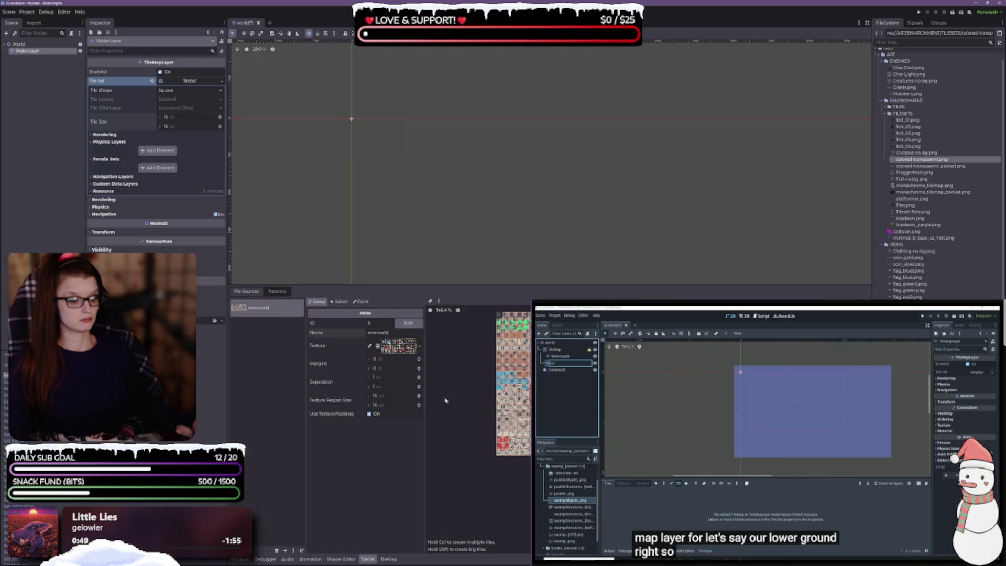
key(ctrl+s)
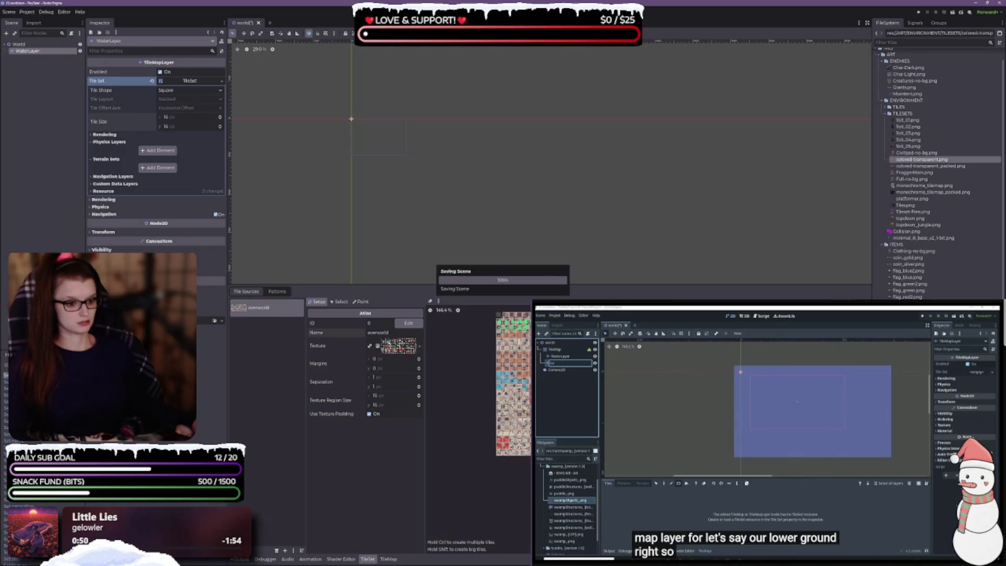
Step: Switch to Paint mode, zoom into the atlas, and paint the Texture Origin property onto one tile
click(340, 302)
click(318, 303)
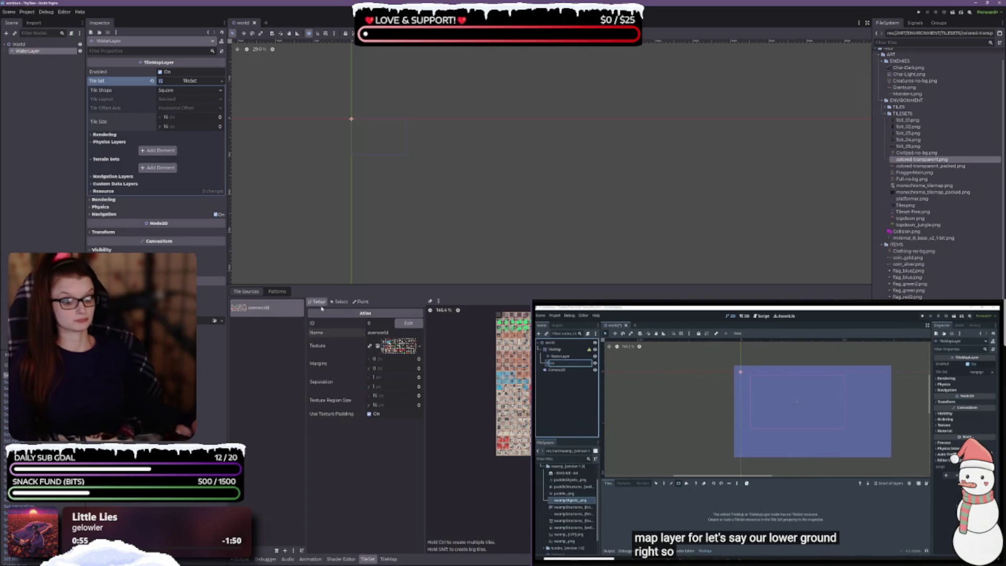
click(361, 302)
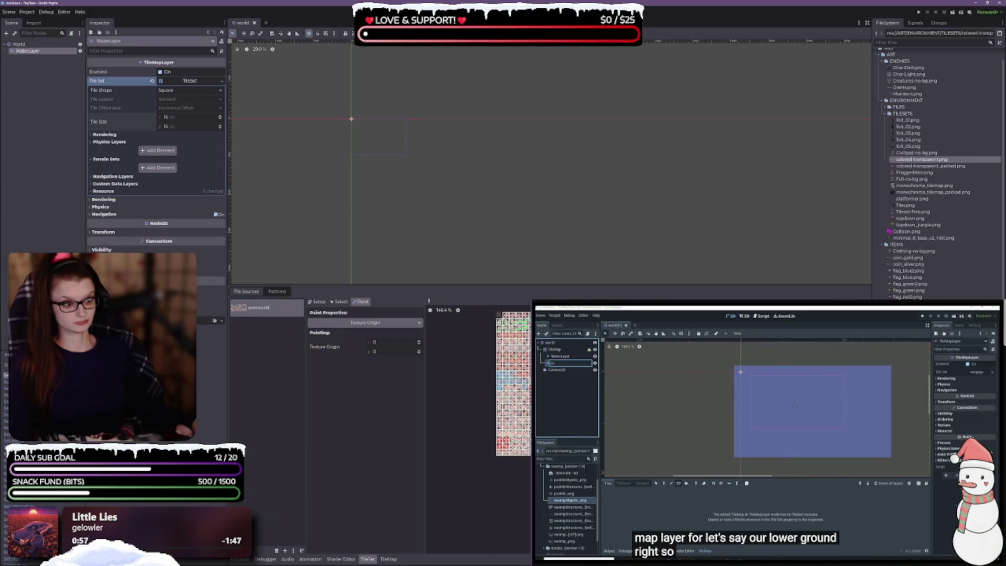
scroll(479, 396, up, 2)
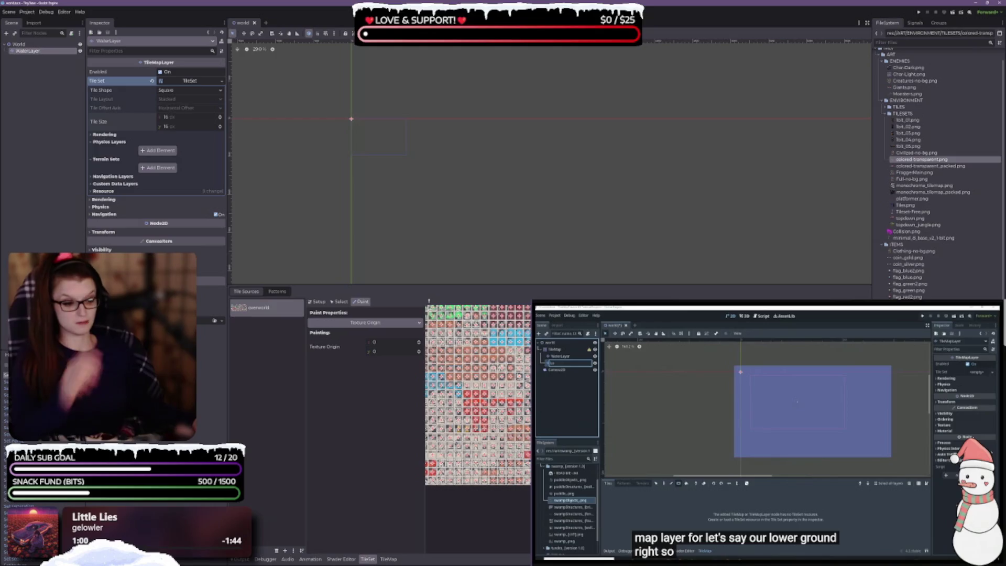
scroll(478, 430, up, 3)
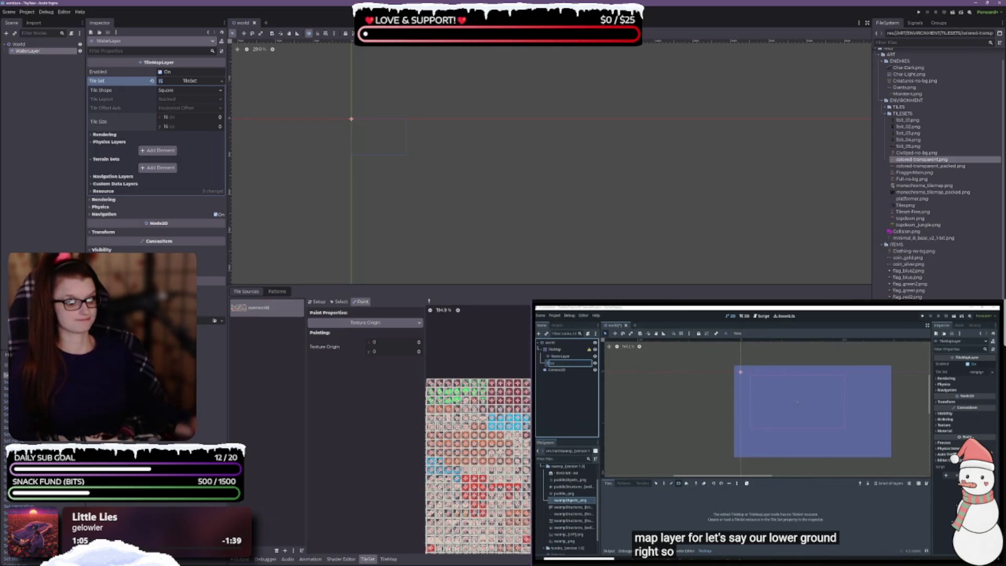
scroll(478, 430, up, 3)
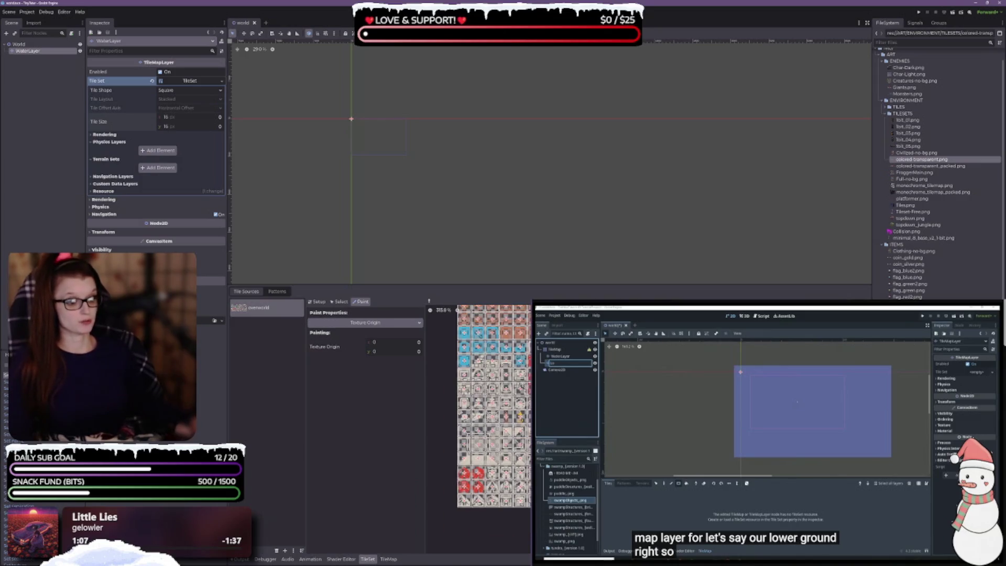
scroll(477, 497, up, 5)
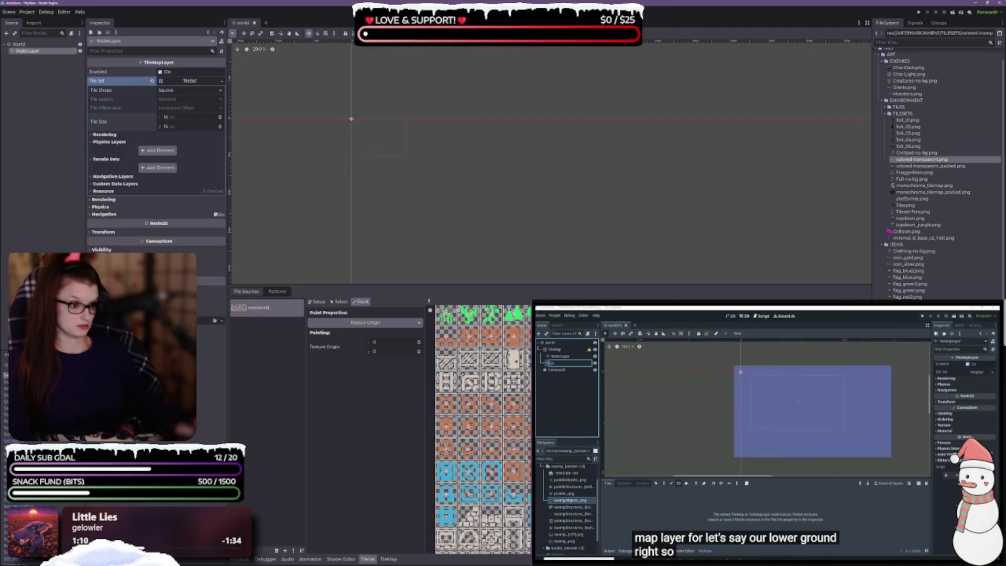
click(491, 404)
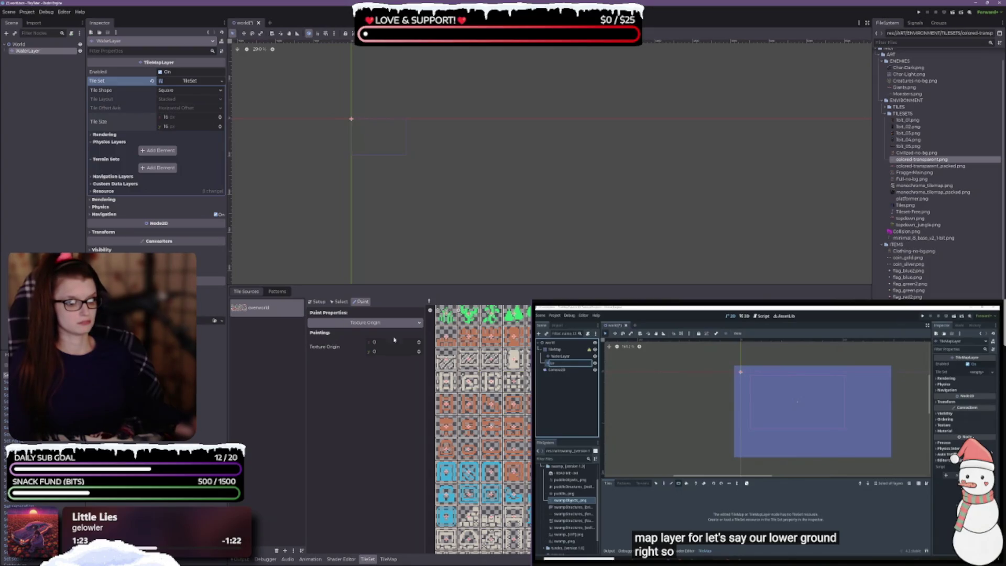
Step: Select atlas tile (0,5), then return to property painting
click(340, 302)
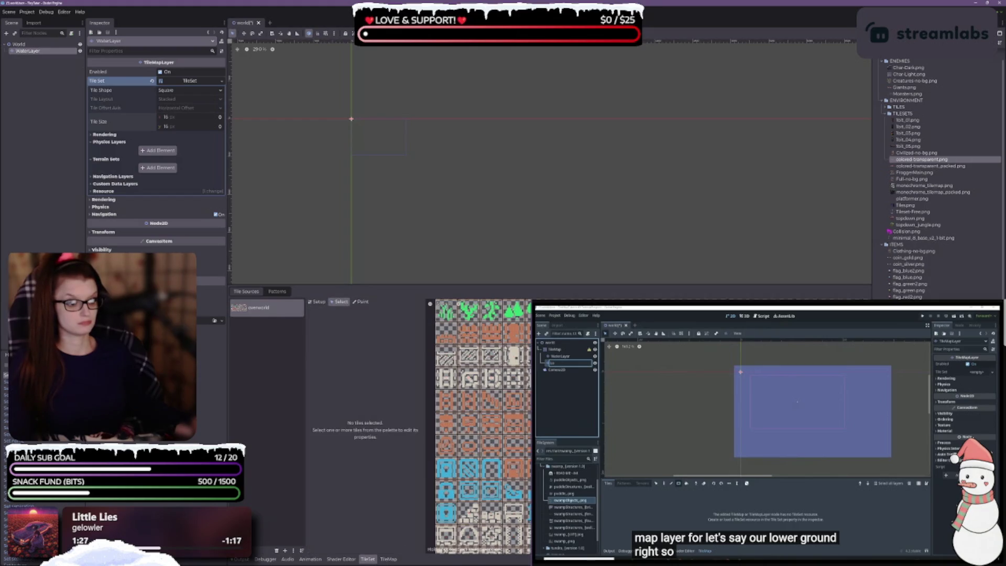
click(446, 423)
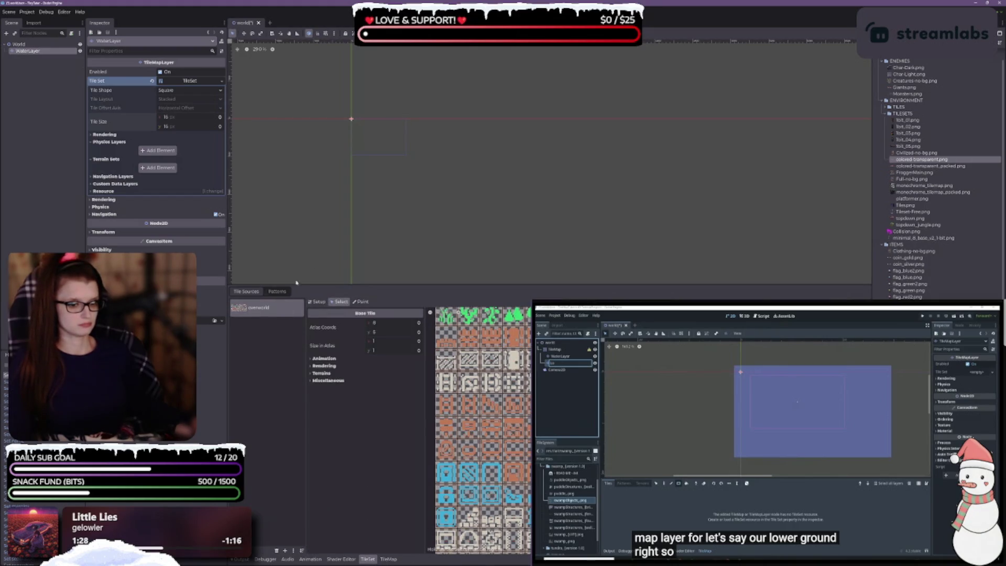
click(361, 302)
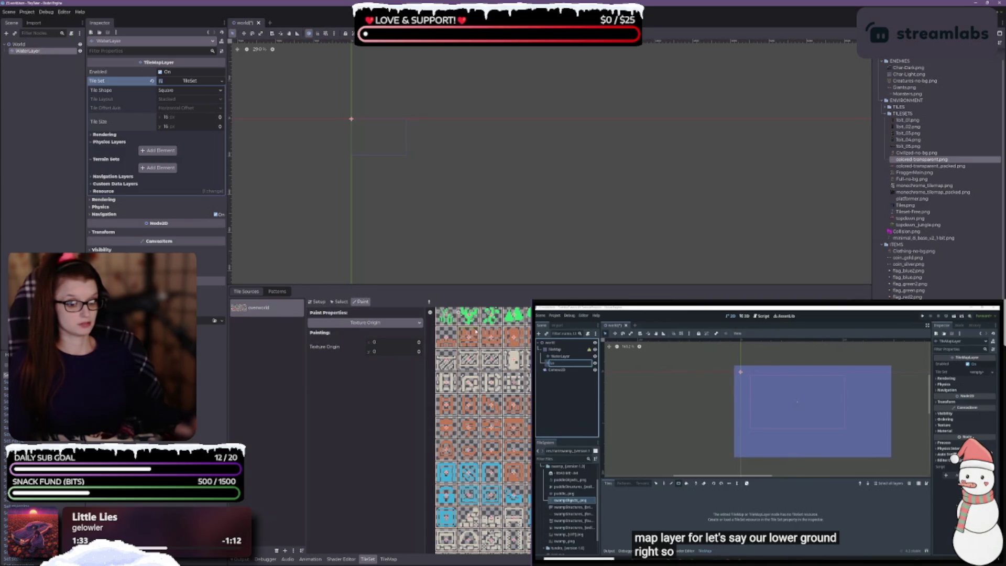
Step: Shrink the tile panel to enlarge the scene view and save the world scene
scroll(357, 129, down, 3)
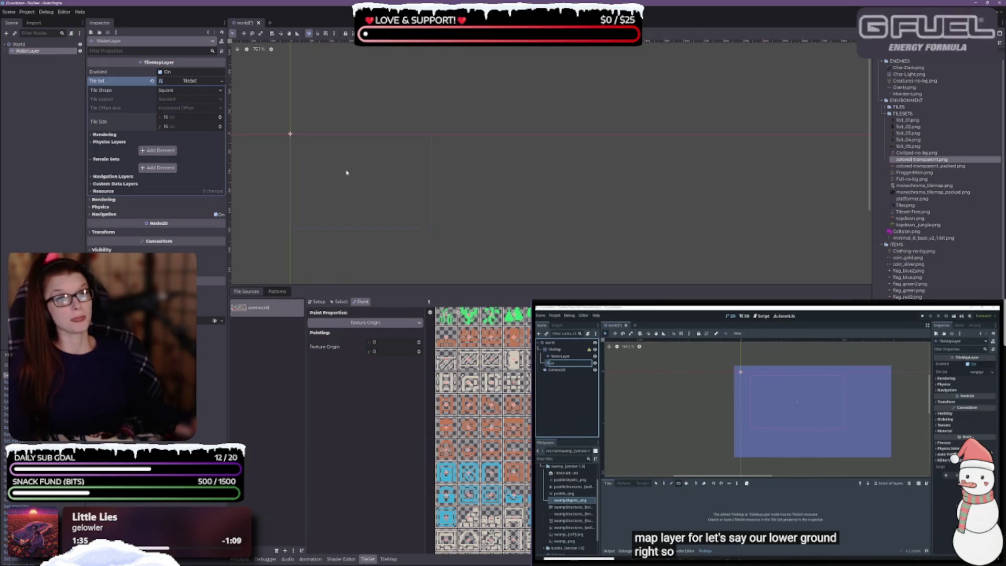
scroll(360, 140, up, 3)
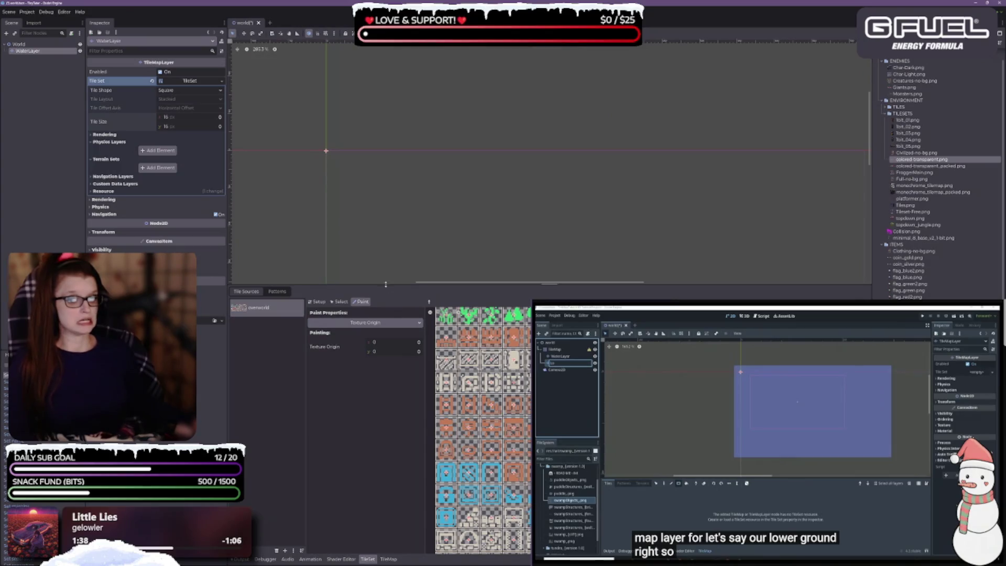
drag(385, 286, 384, 325)
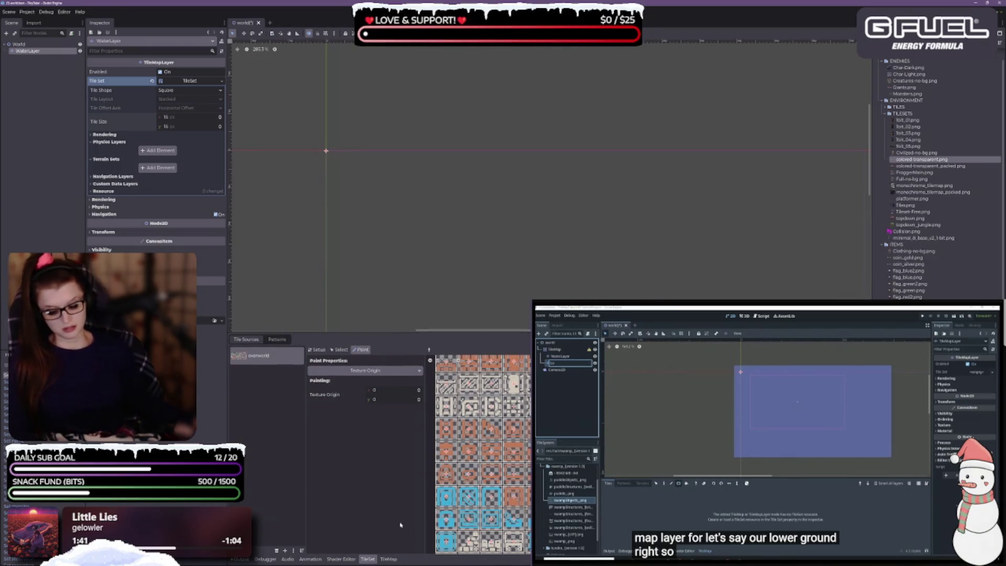
key(ctrl+s)
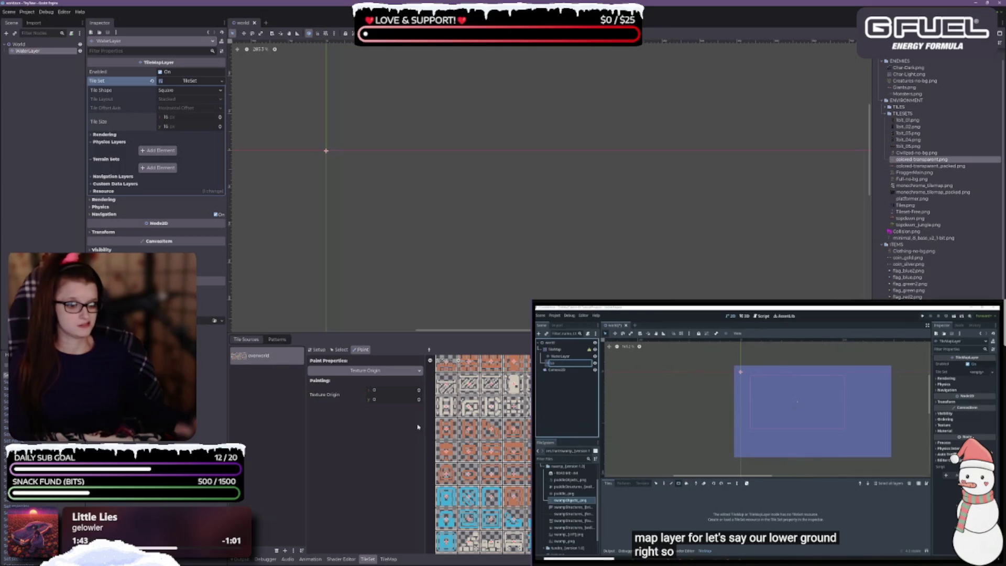
scroll(460, 422, up, 2)
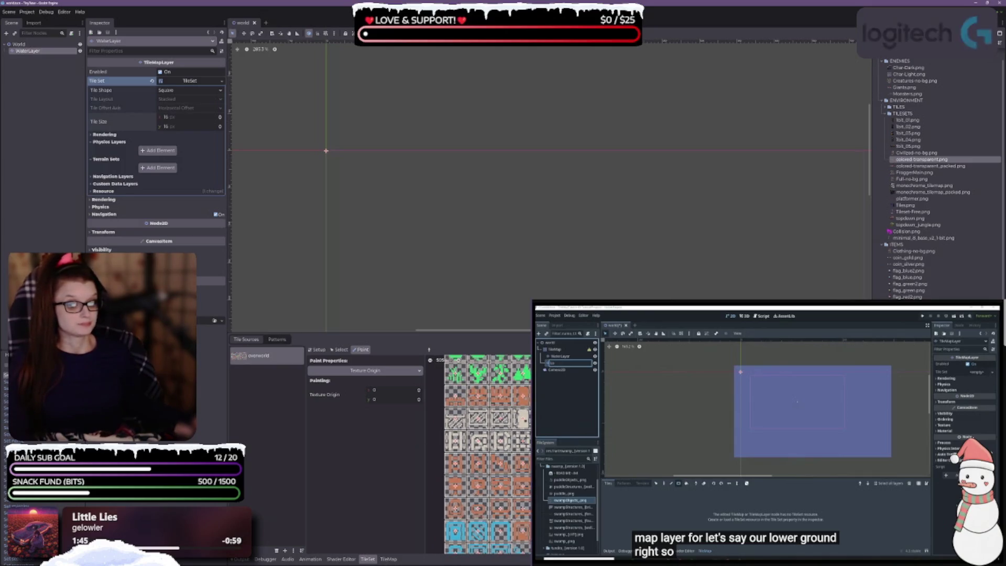
Step: Look through the Paint Properties list without changing it, then return to Select and Setup
click(346, 368)
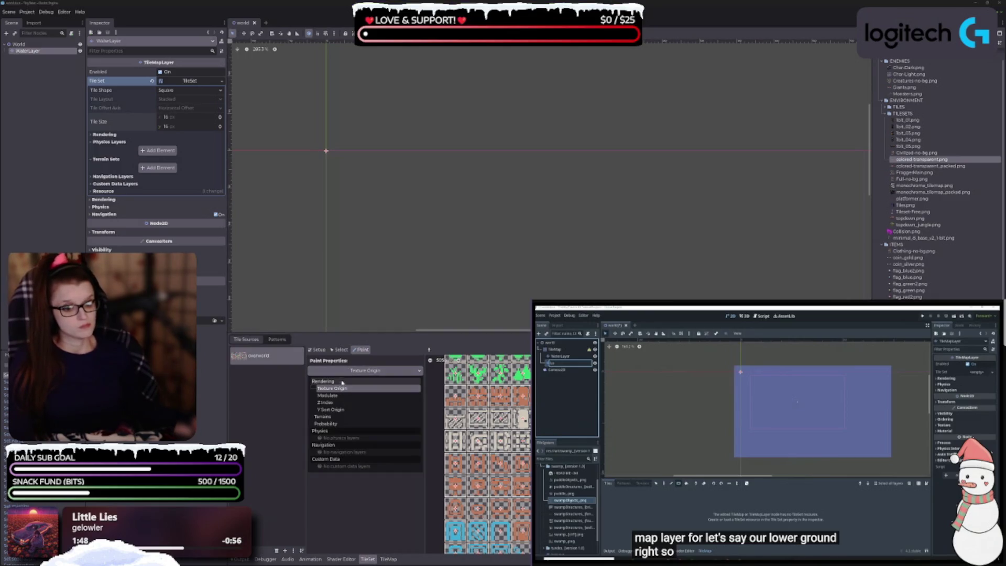
click(334, 481)
click(352, 372)
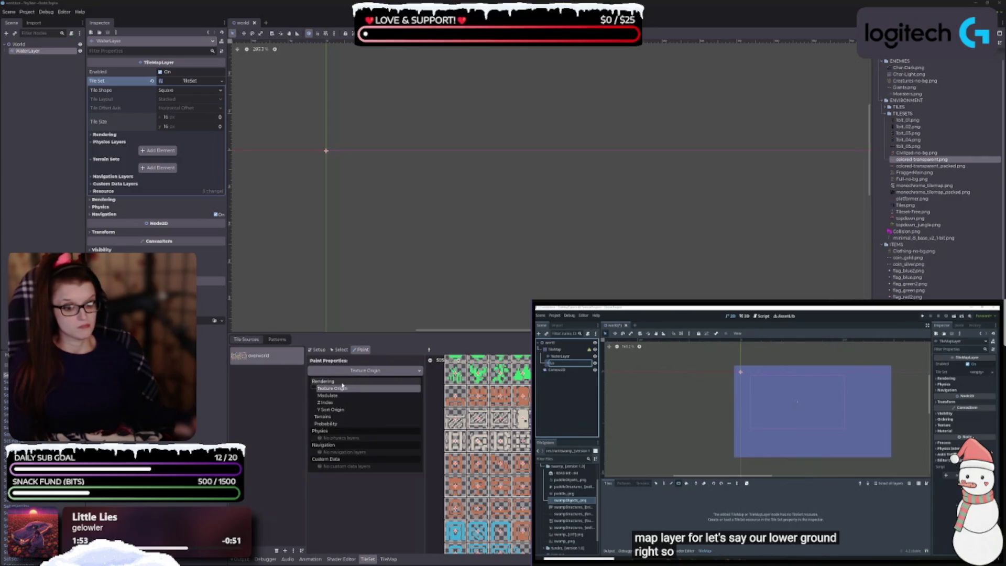
click(352, 502)
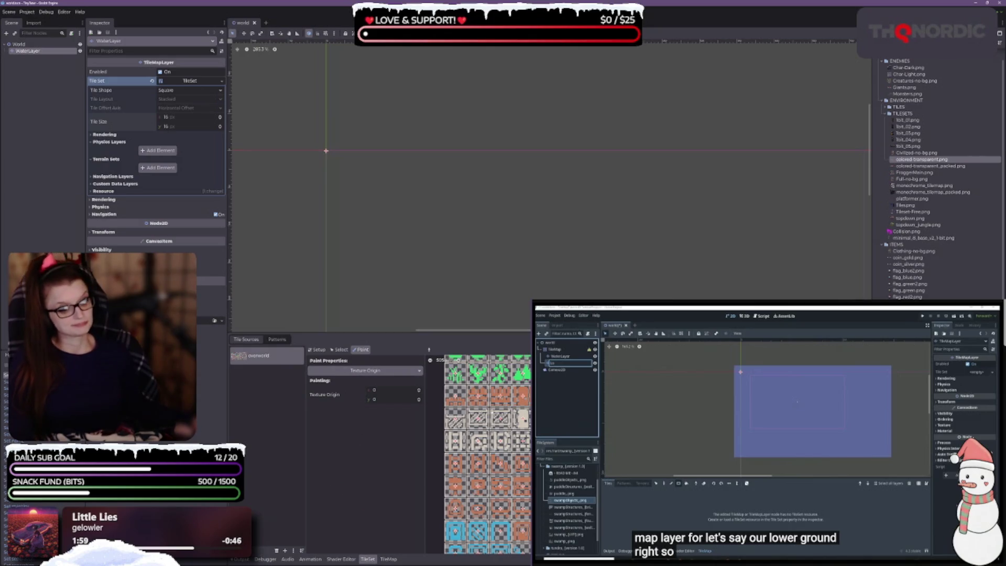
click(341, 350)
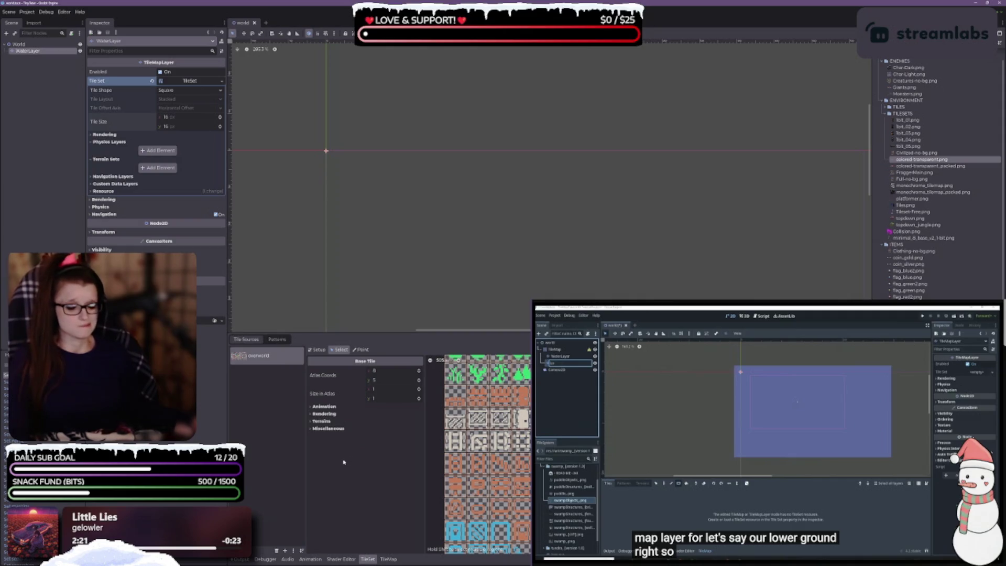
click(318, 350)
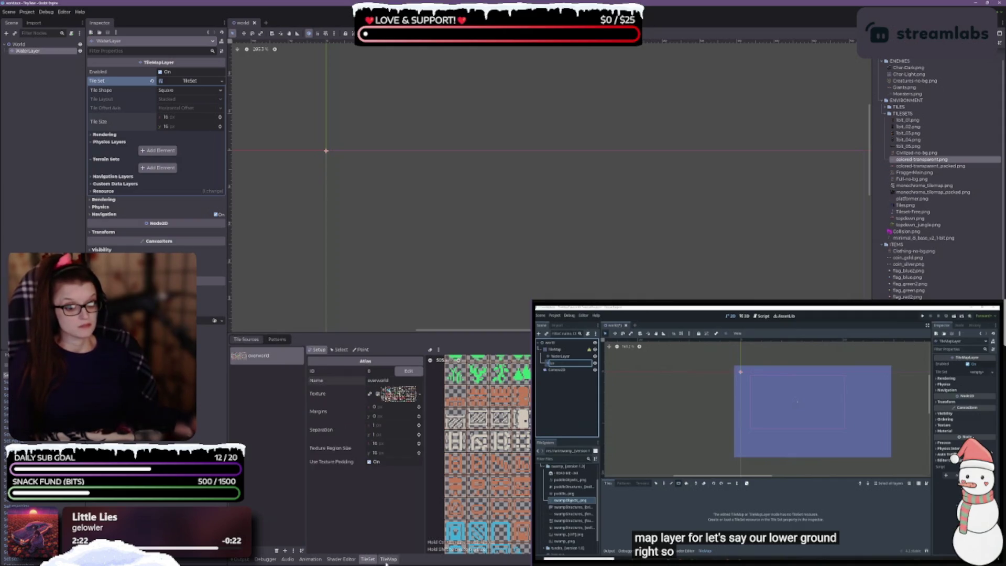
Step: Paint a large rectangle of blue water tiles on WaterLayer using the rectangle tool
click(388, 559)
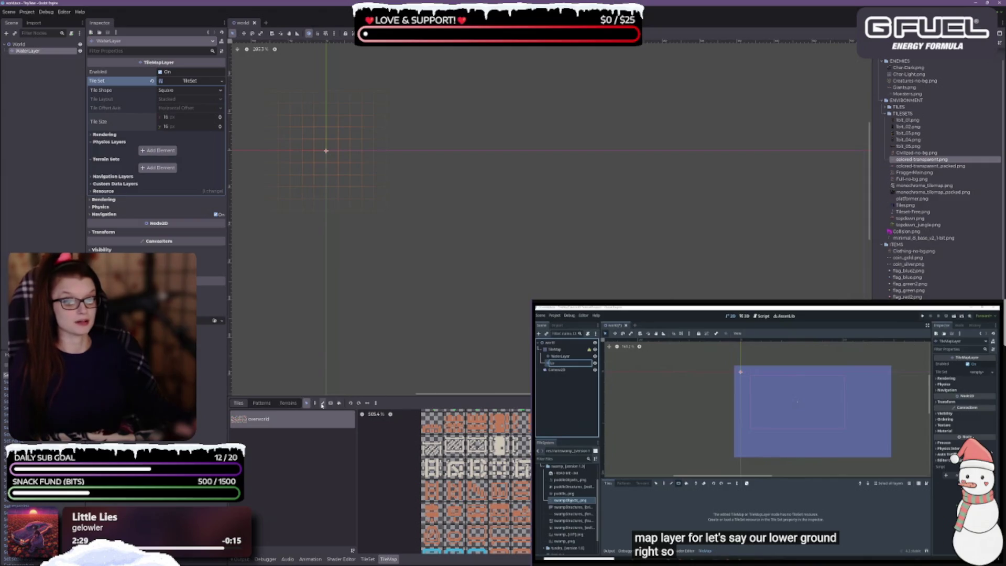
click(330, 403)
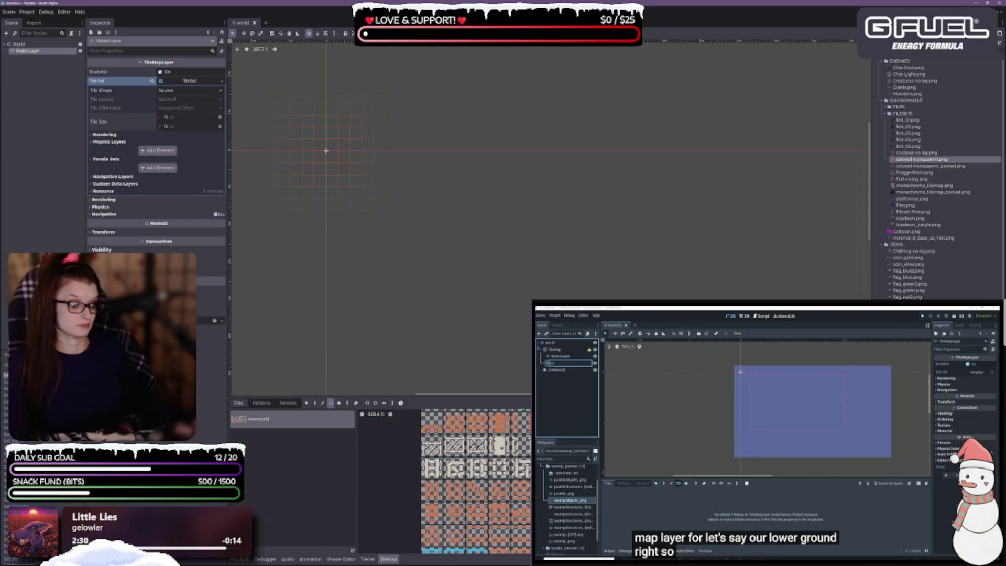
scroll(514, 214, up, 3)
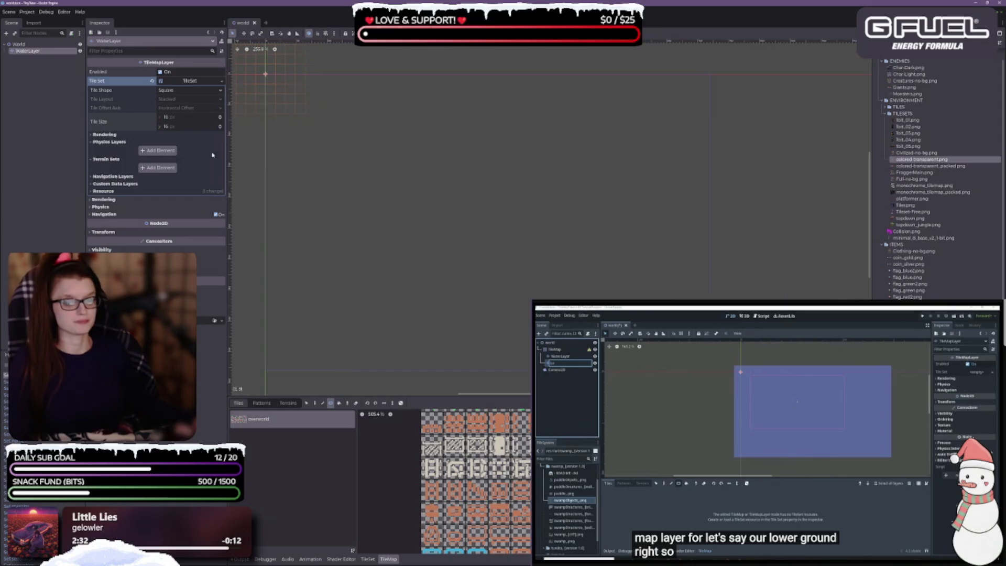
mouse_move(268, 84)
mouse_down()
mouse_move(492, 251)
mouse_move(671, 361)
mouse_move(691, 371)
mouse_move(651, 331)
mouse_move(700, 342)
mouse_move(711, 371)
mouse_up()
Step: Save the world scene and resume the tutorial video
key(ctrl+s)
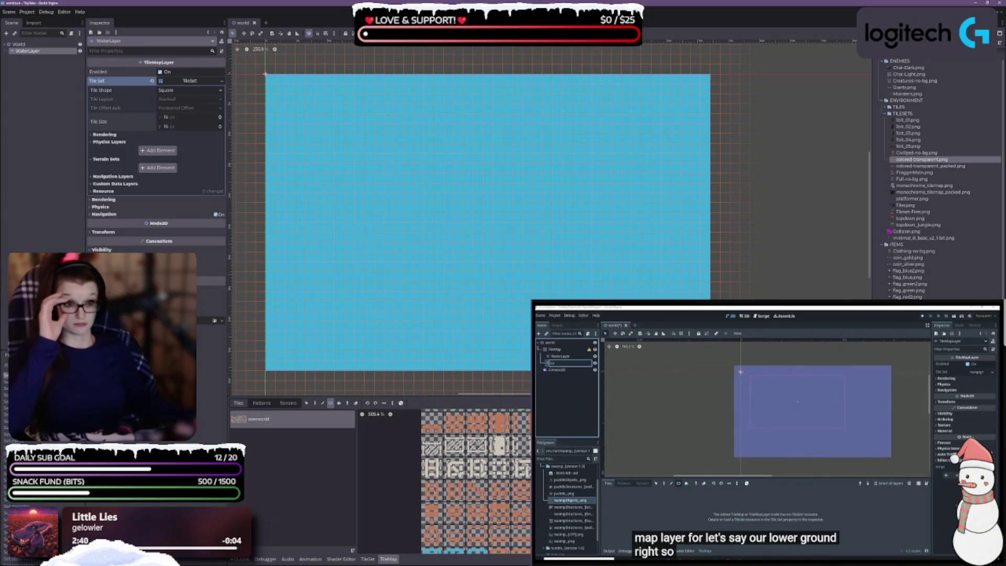
click(738, 406)
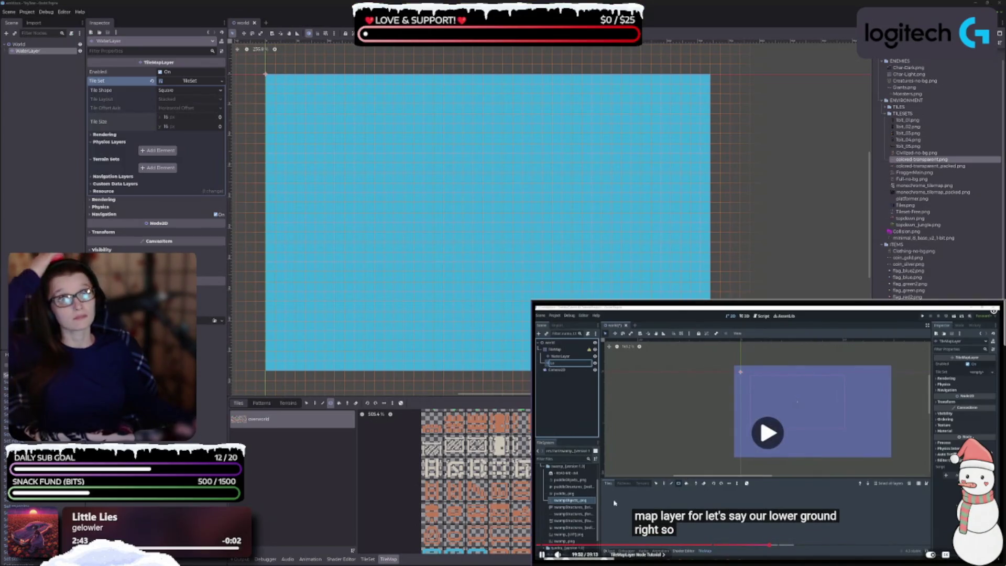
click(738, 405)
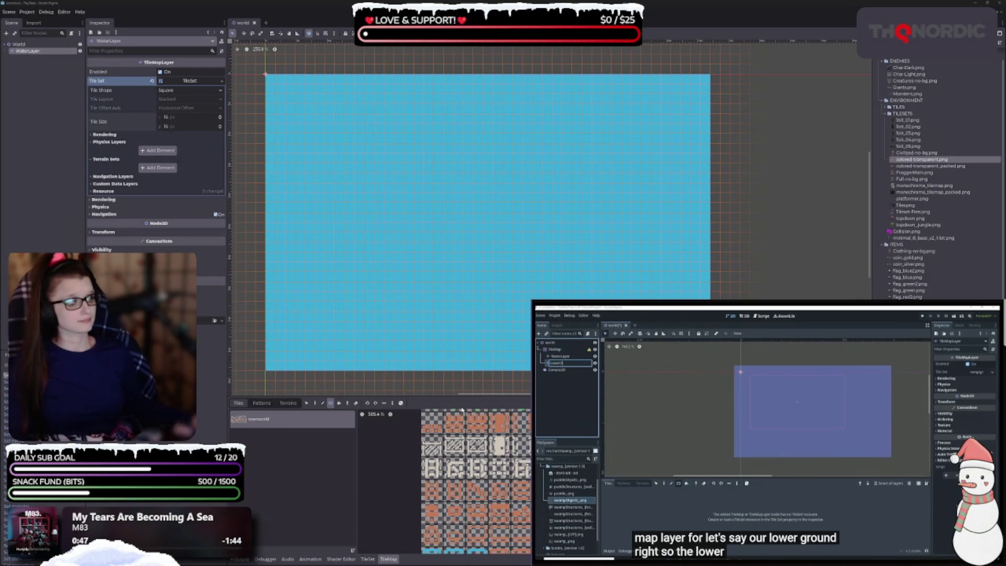
Step: Pan across the painted water rectangle, clear the selection, then reselect the WaterLayer node
drag(400, 292, 407, 274)
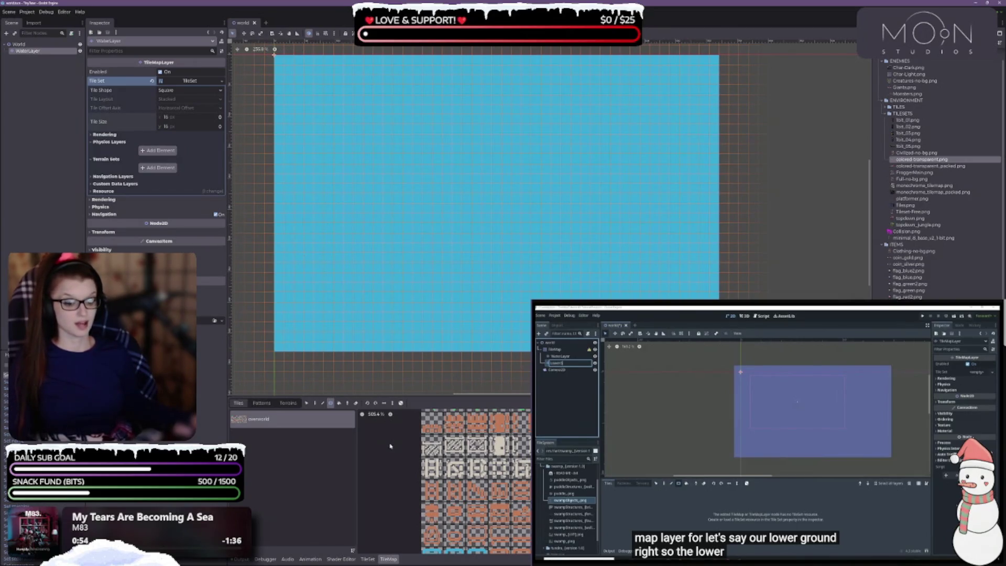
key(Escape)
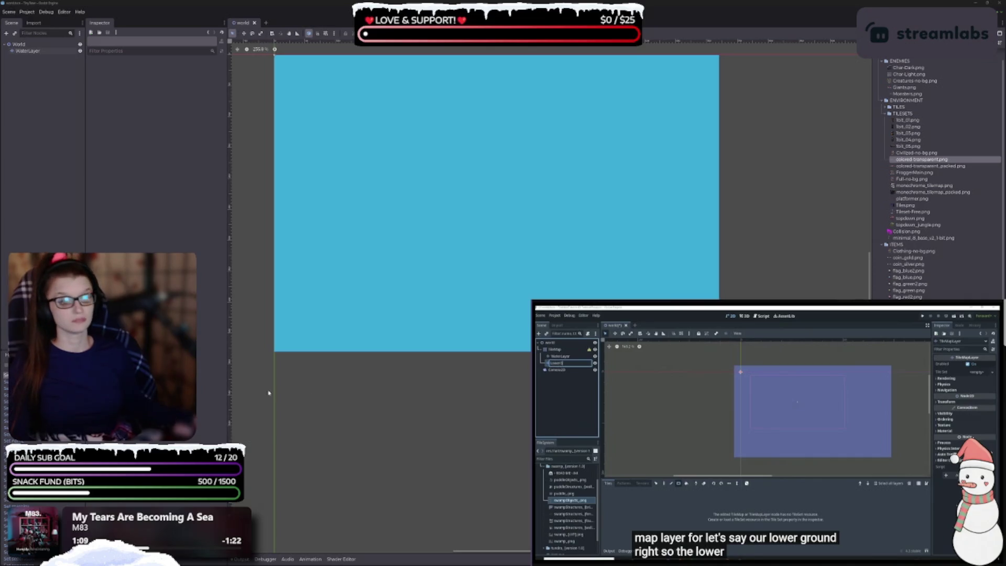
click(41, 51)
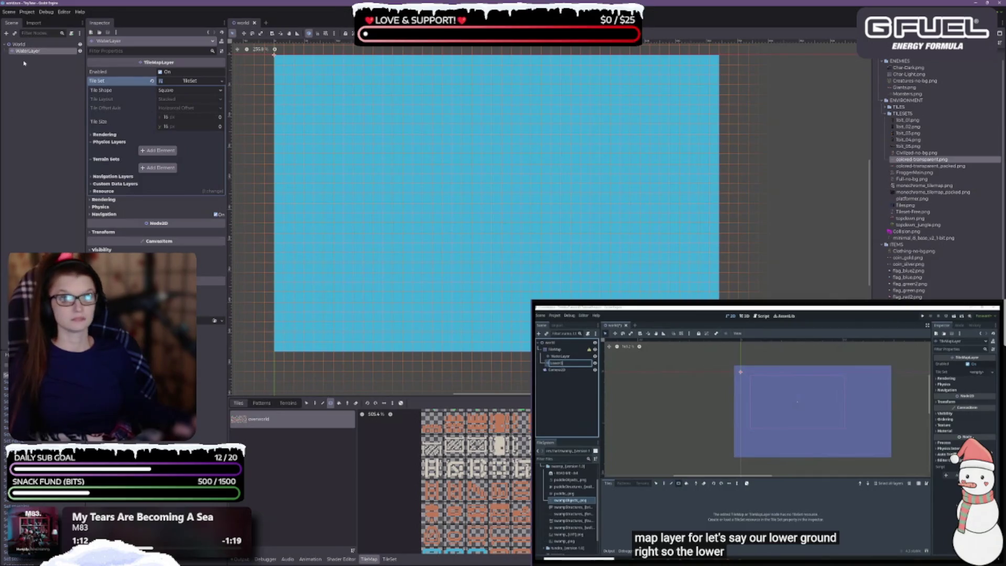
Step: Duplicate WaterLayer, rename the copy WaterLayer2 to GroundLayer_01, and save the world scene
key(ctrl+d)
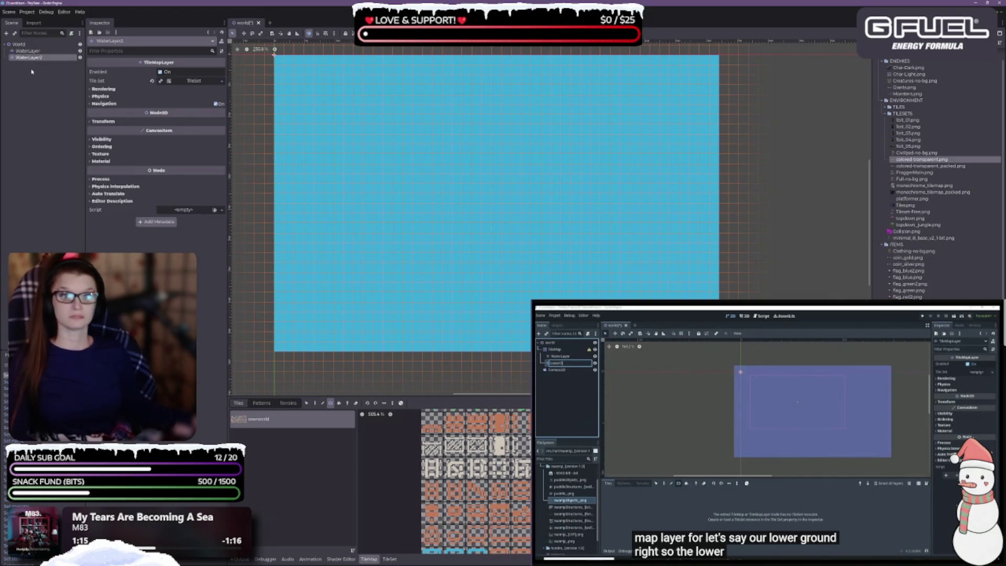
double_click(31, 59)
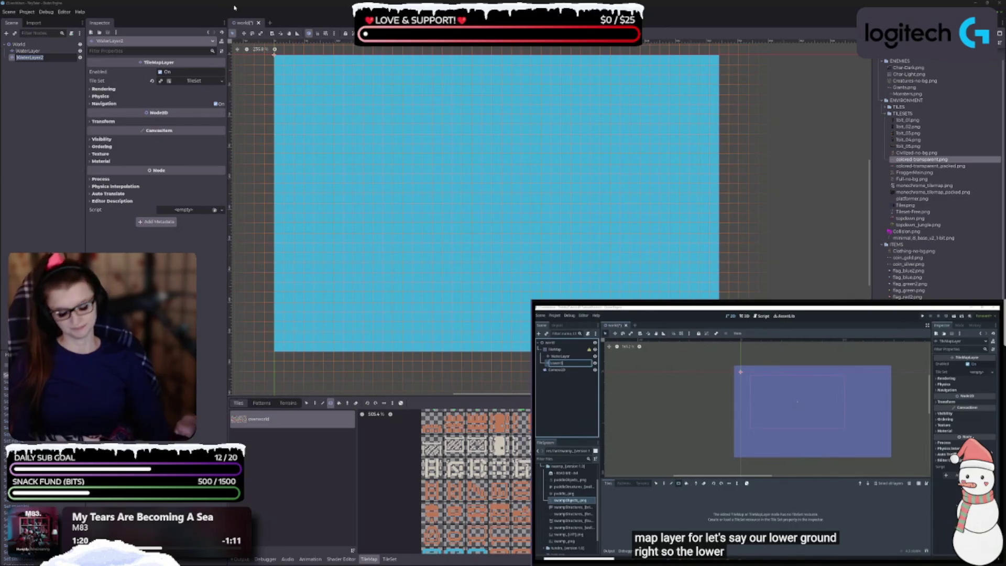
text(C)
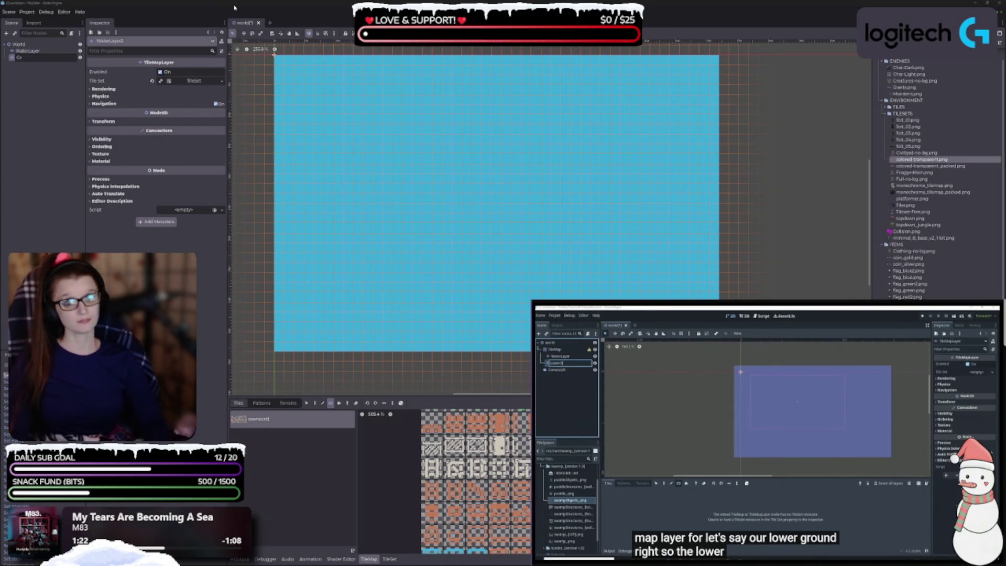
text(oundLayer)
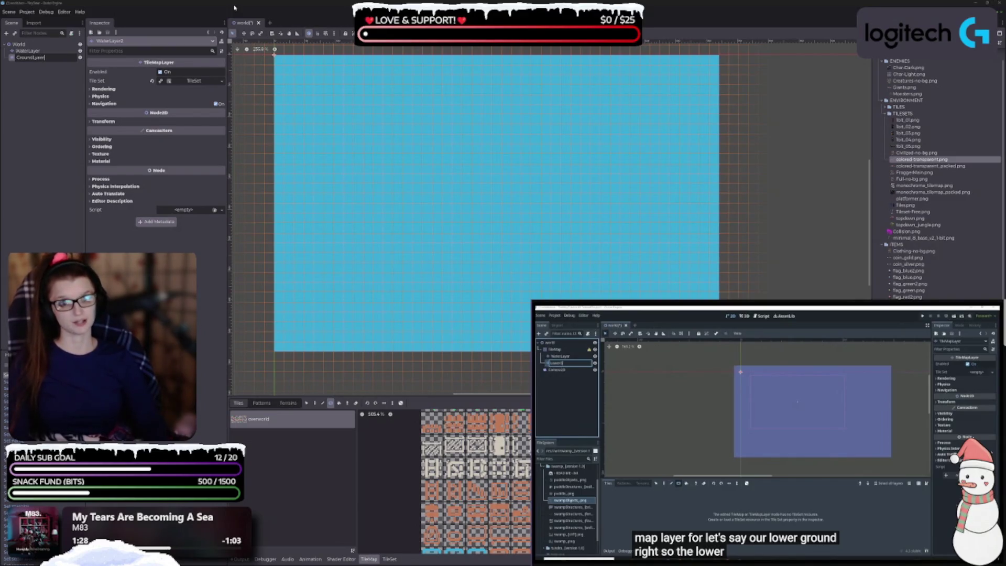
key(Return)
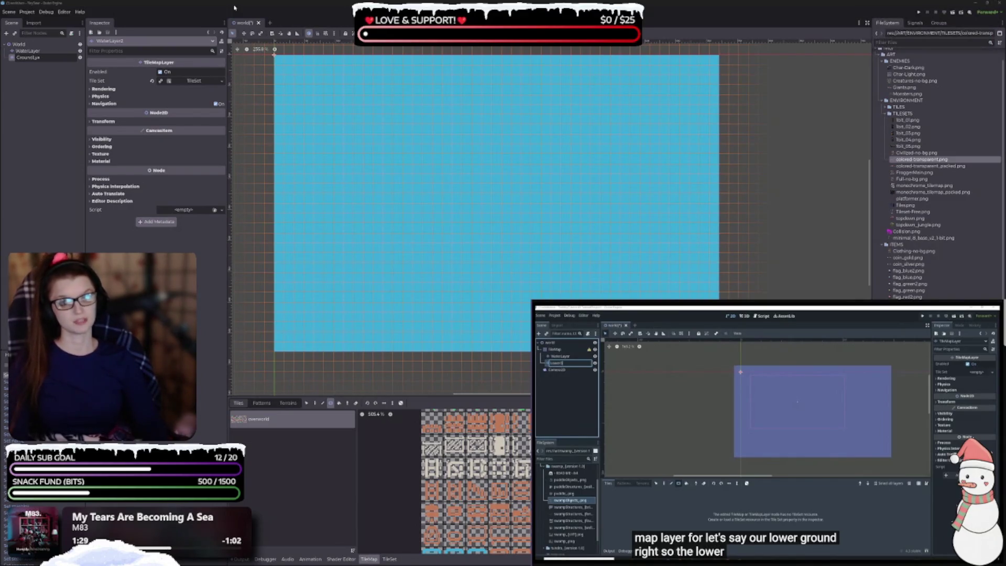
text(_01)
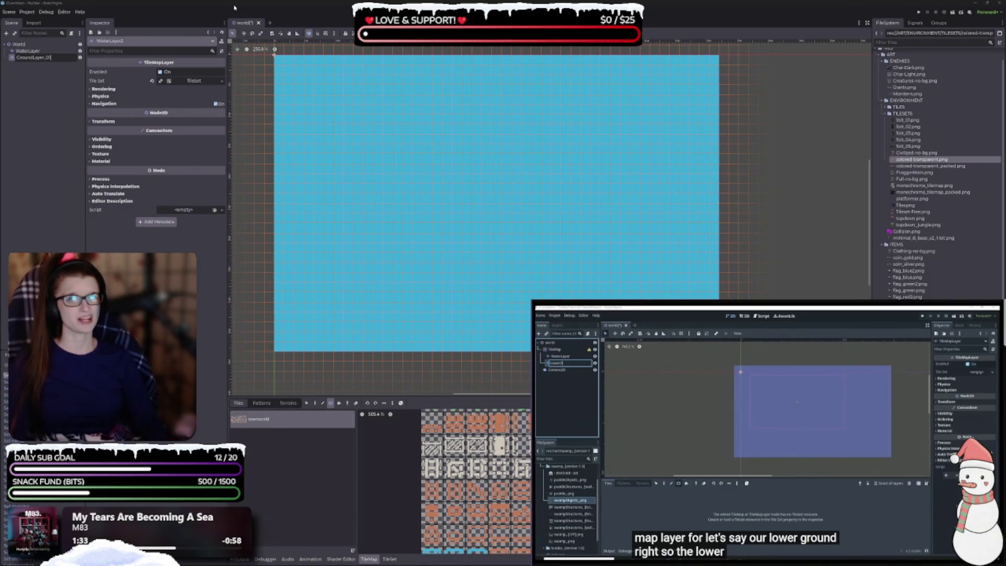
key(Return)
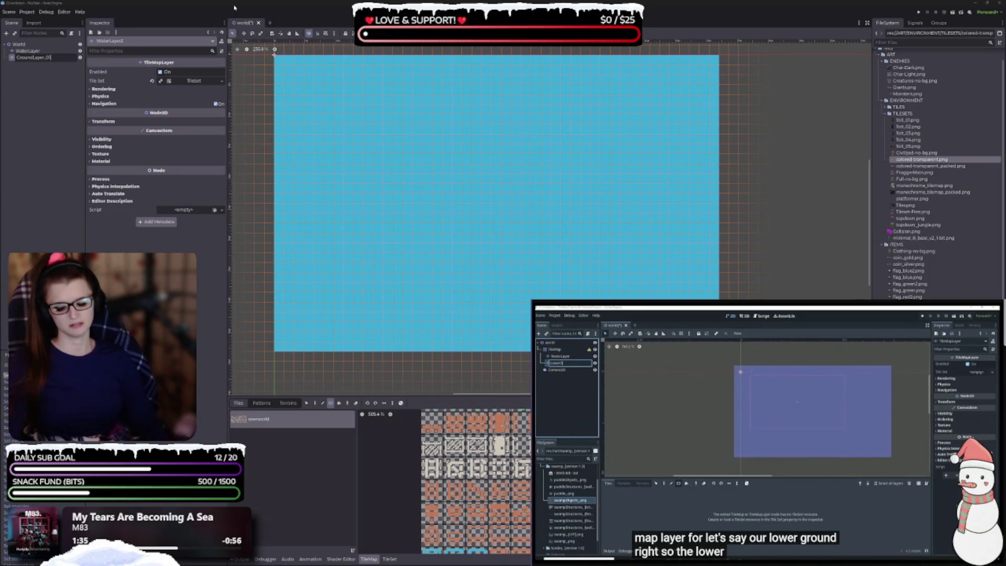
click(234, 7)
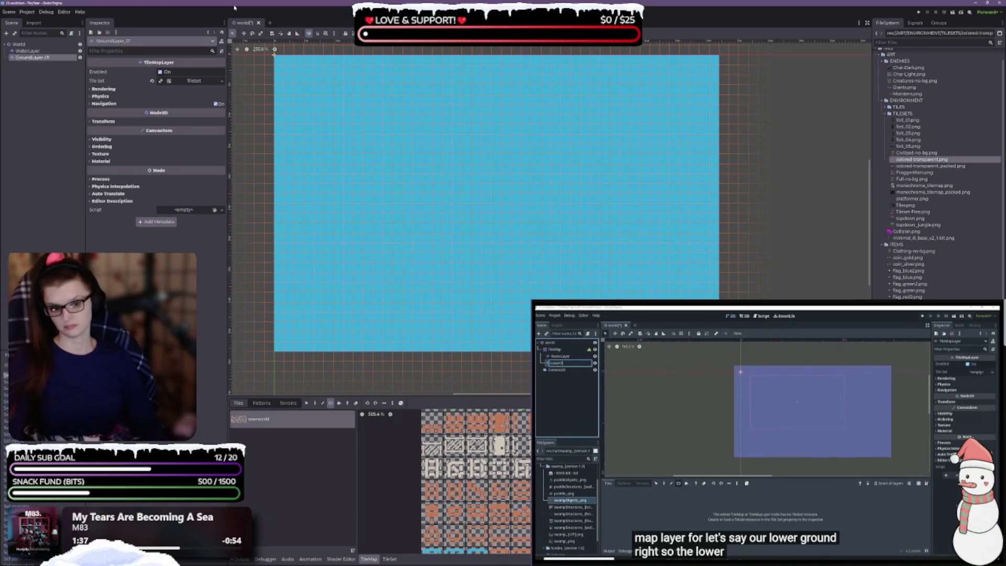
key(ctrl+s)
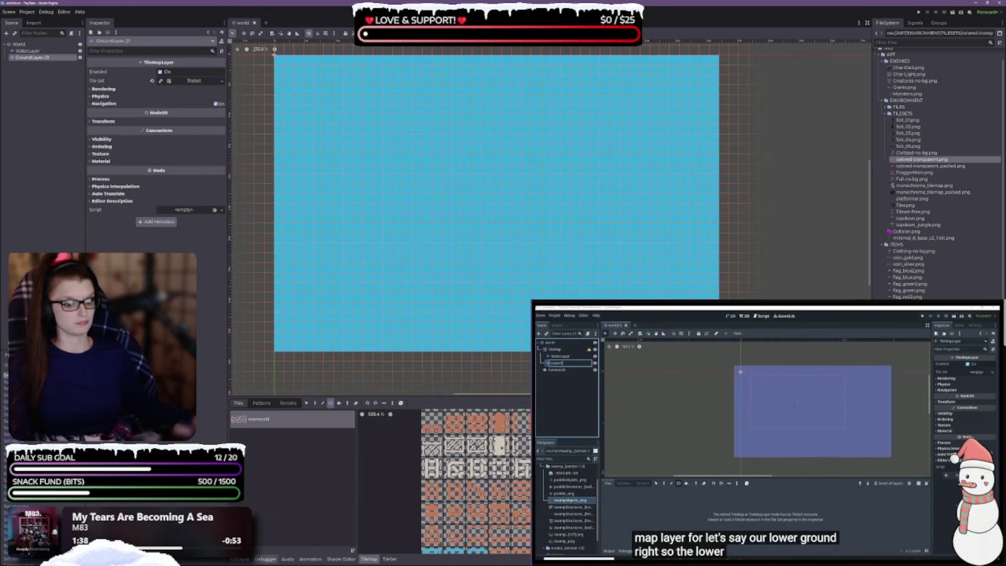
Step: Enlarge the tileset panel, expand GroundLayer_01's Rendering properties, and choose the Paint tool
drag(32, 57, 34, 54)
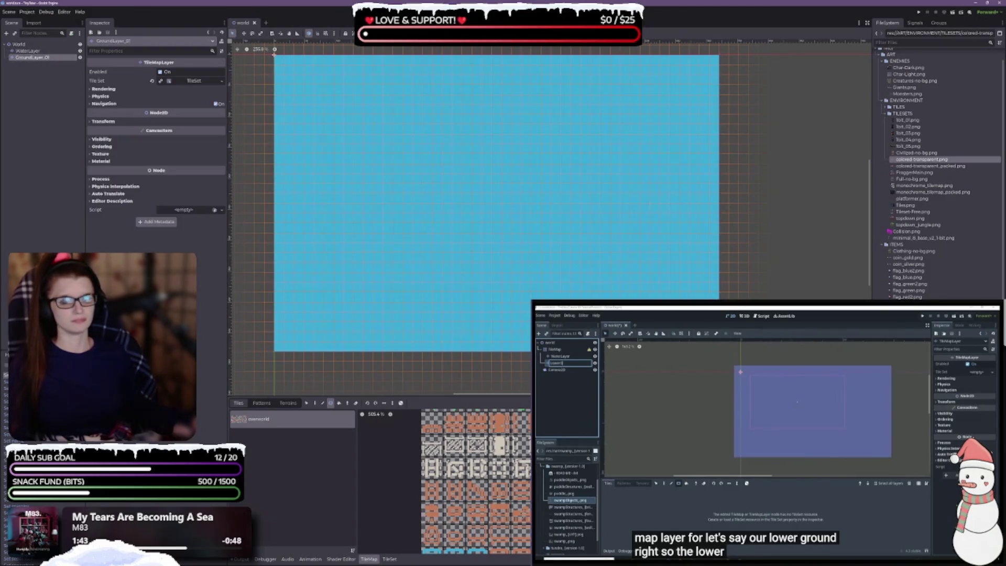
mouse_move(367, 397)
mouse_down()
mouse_move(315, 269)
mouse_move(261, 228)
mouse_up()
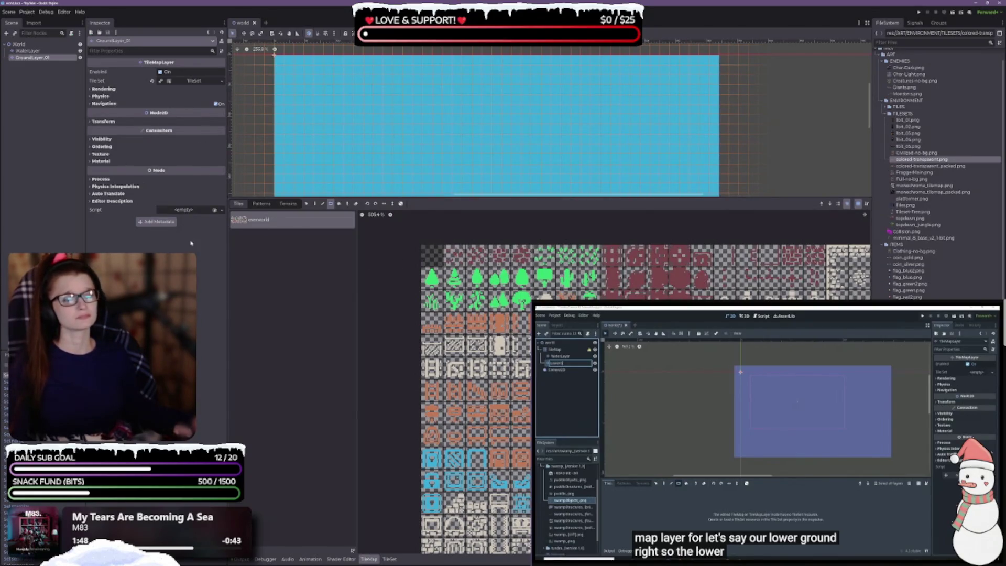
click(183, 89)
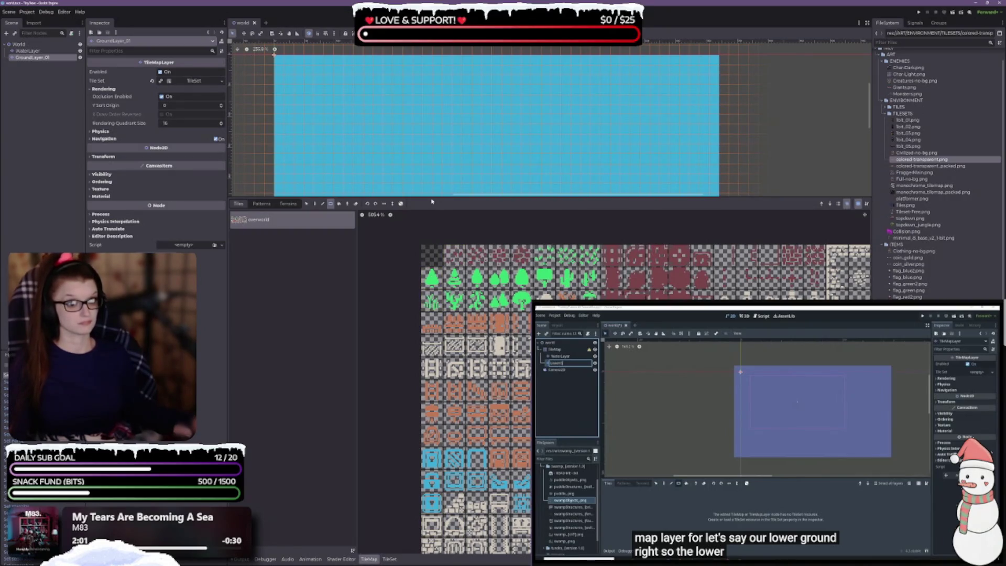
click(315, 204)
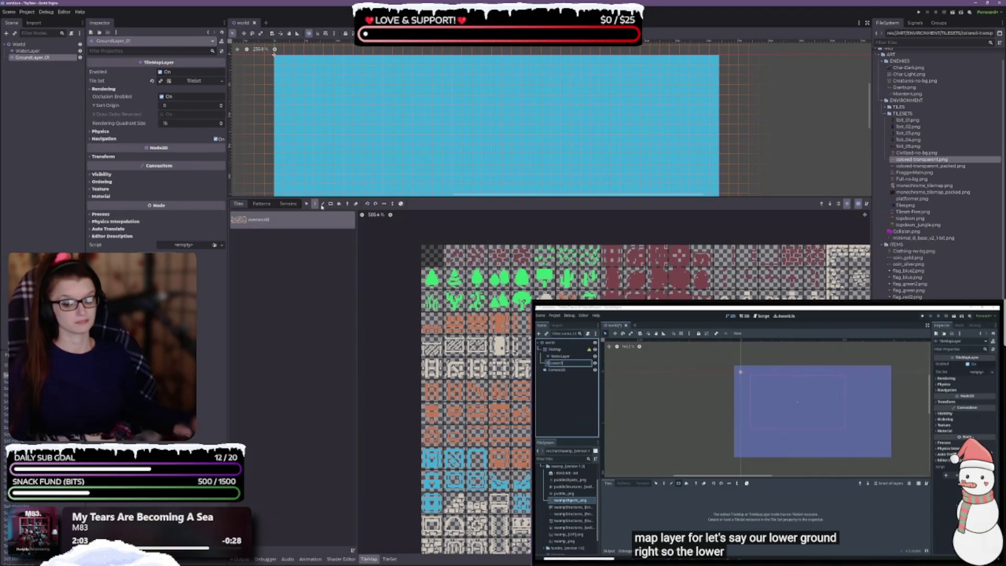
mouse_move(428, 197)
mouse_down()
mouse_move(428, 401)
mouse_move(428, 318)
mouse_up()
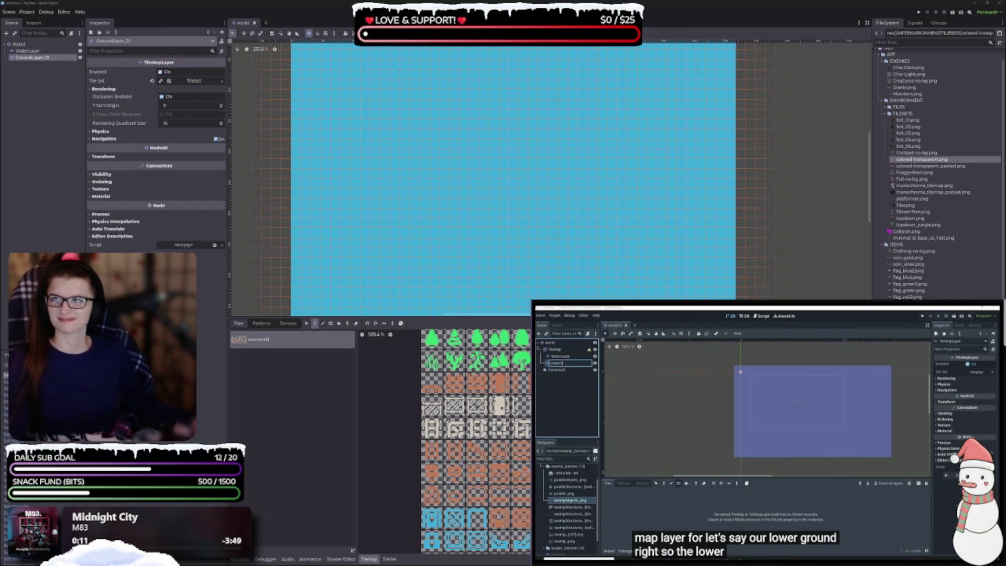
Step: Pause the tutorial video and scroll the 2D map view down by 3
key(space)
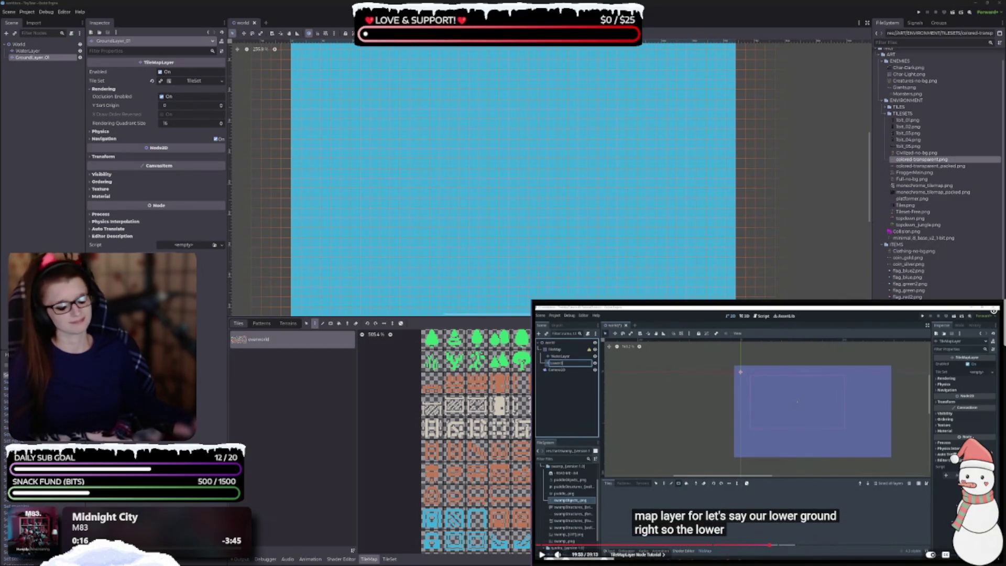
scroll(458, 442, down, 2)
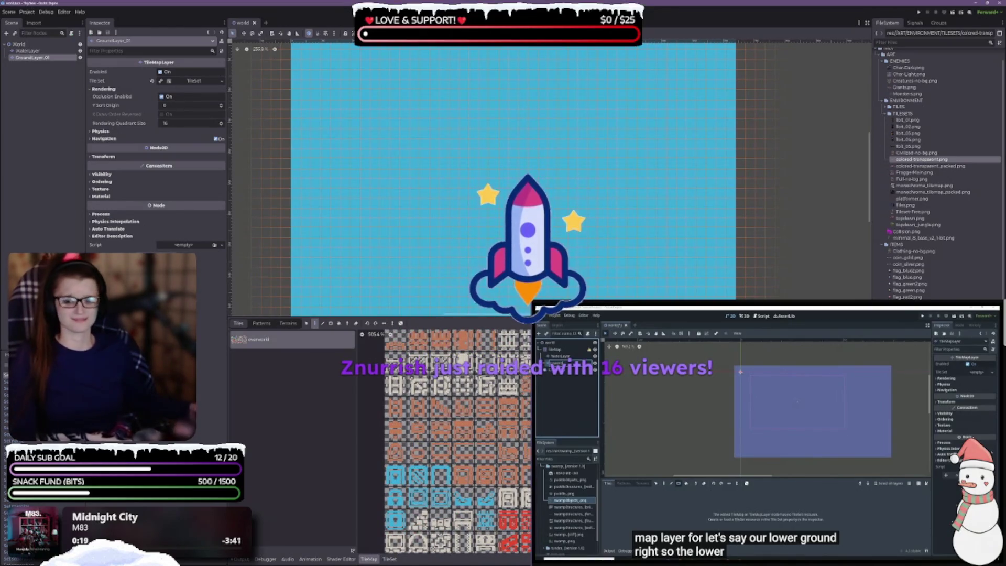
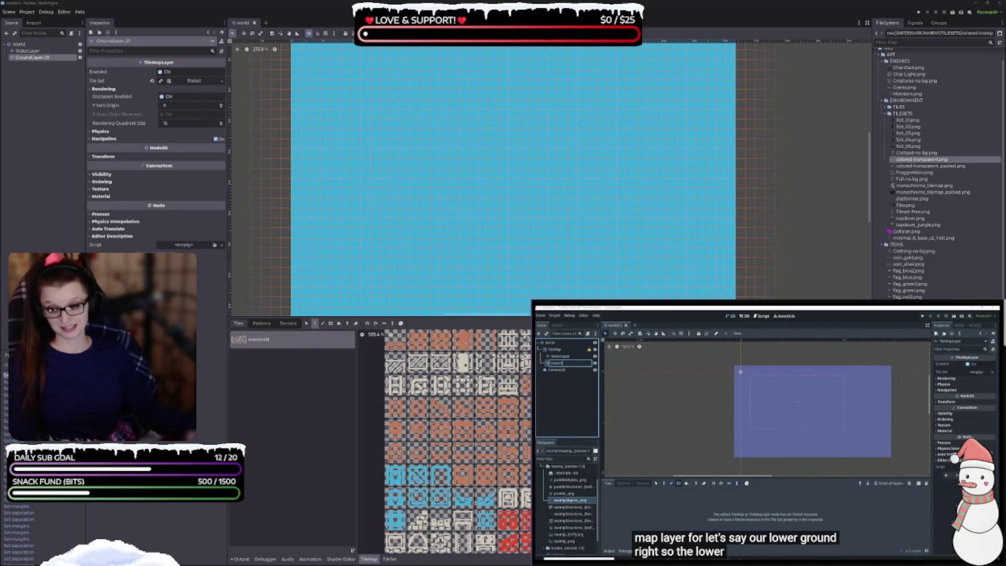
Step: Switch to the Visual Studio Code window showing the player.gd script
key(alt+Tab)
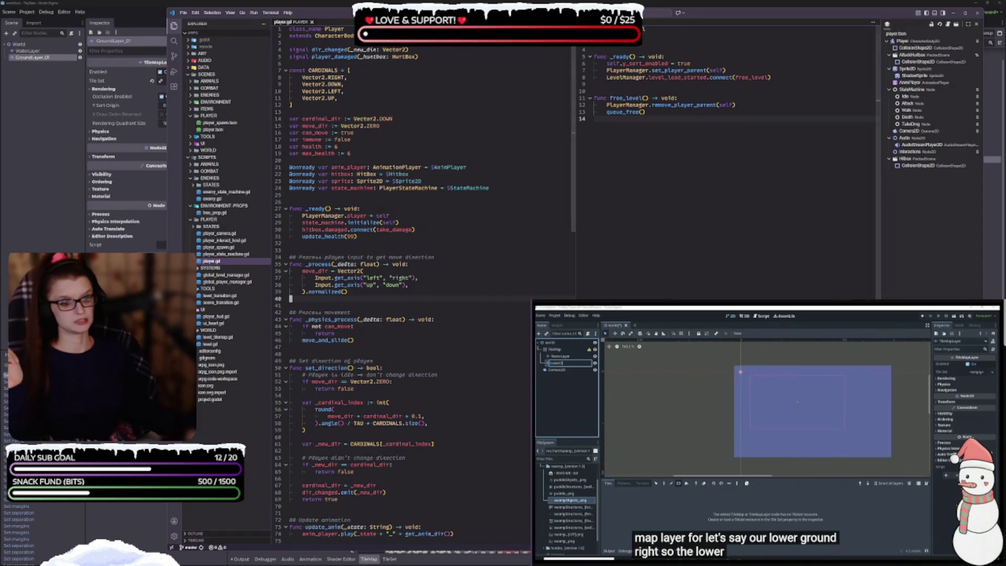
Step: Leave player.gd in VS Code and bring back the Godot world scene with the water layer and tileset
key(Down)
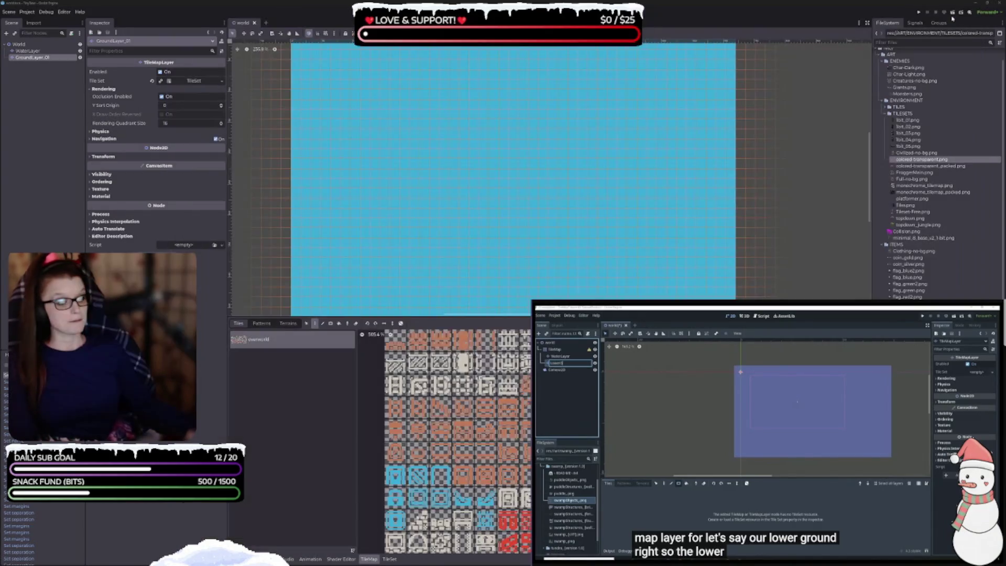
click(966, 13)
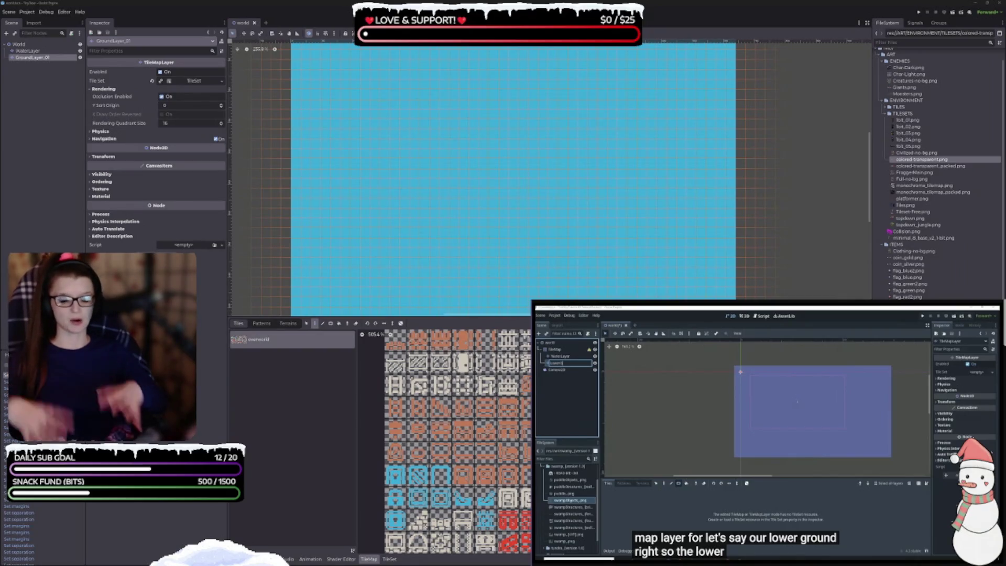